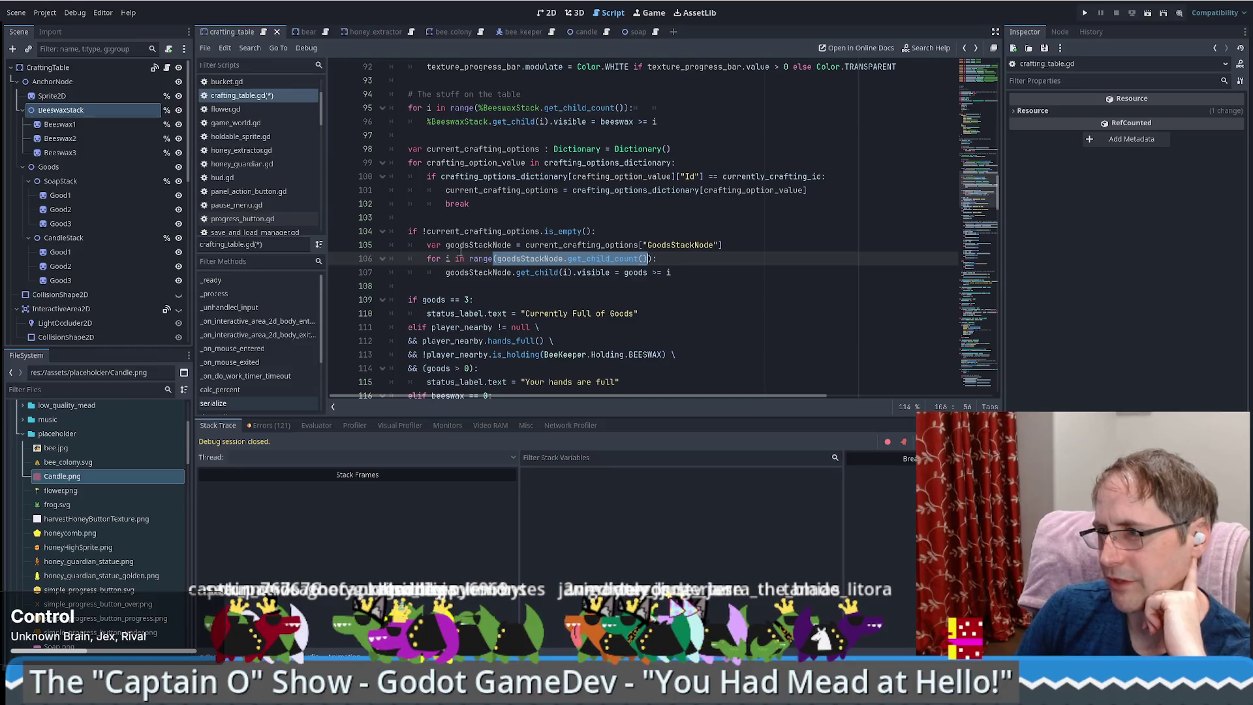
- Review how current_crafting_options and the Id and goods checks are used on lines 98–107
mouse_move(498, 273)
left_mouse_down()
mouse_move(647, 273)
mouse_move(682, 290)
left_mouse_up()
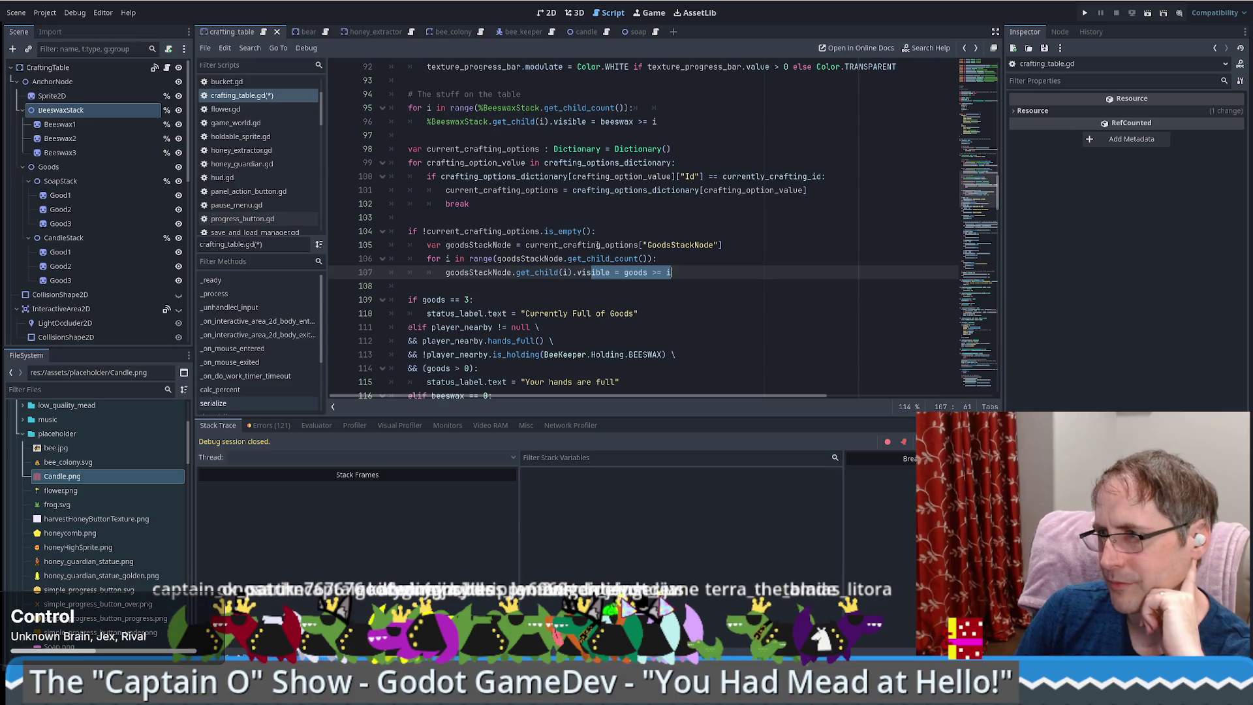
double_click(598, 245)
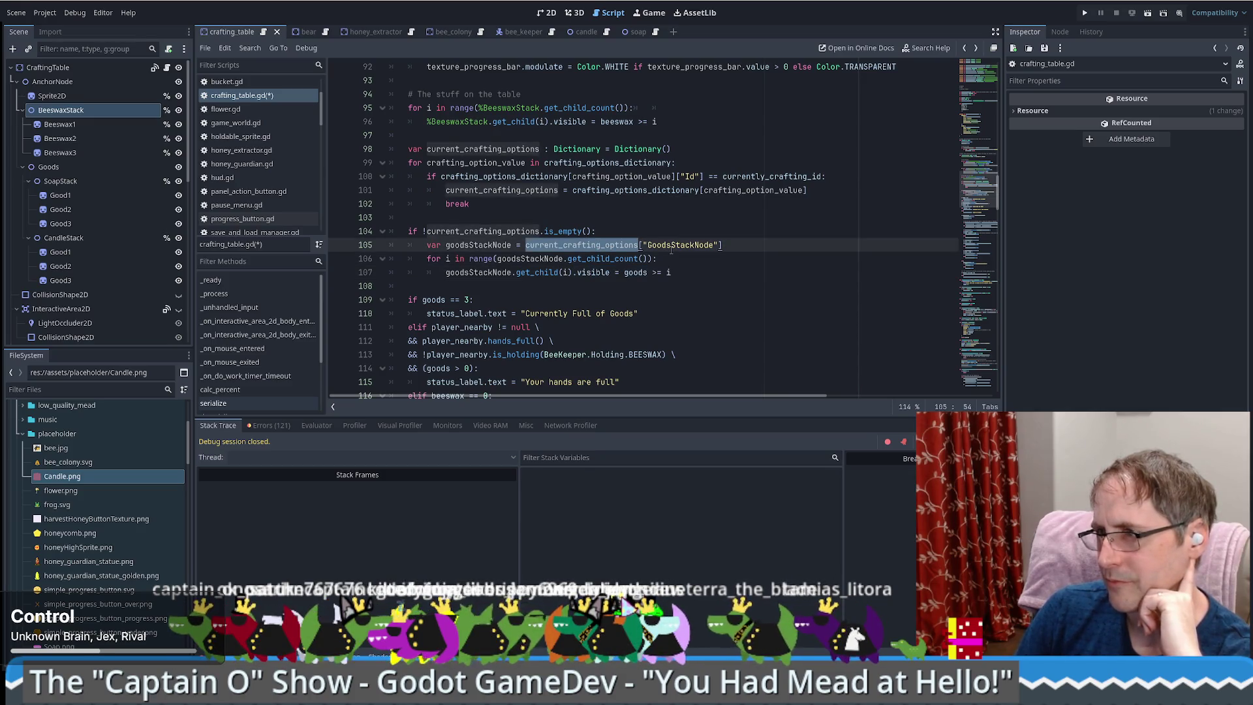
left_click_drag(766, 177, 523, 178)
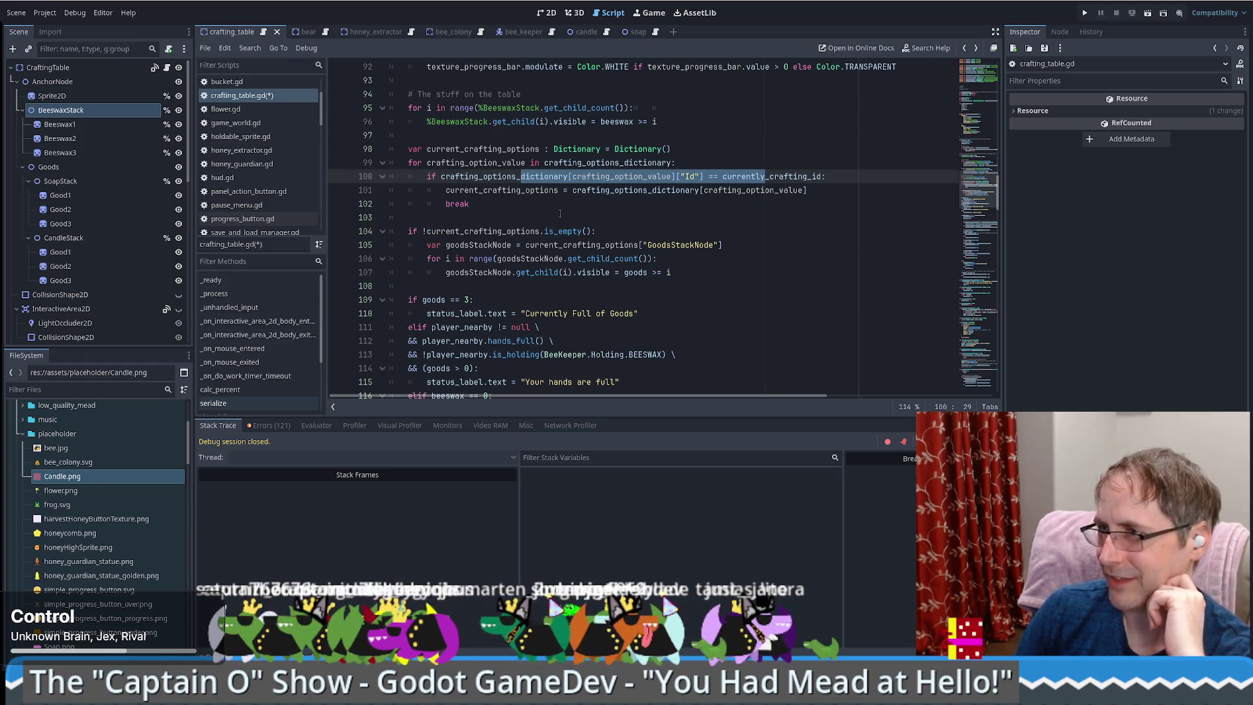
scroll(566, 217, "up", 1)
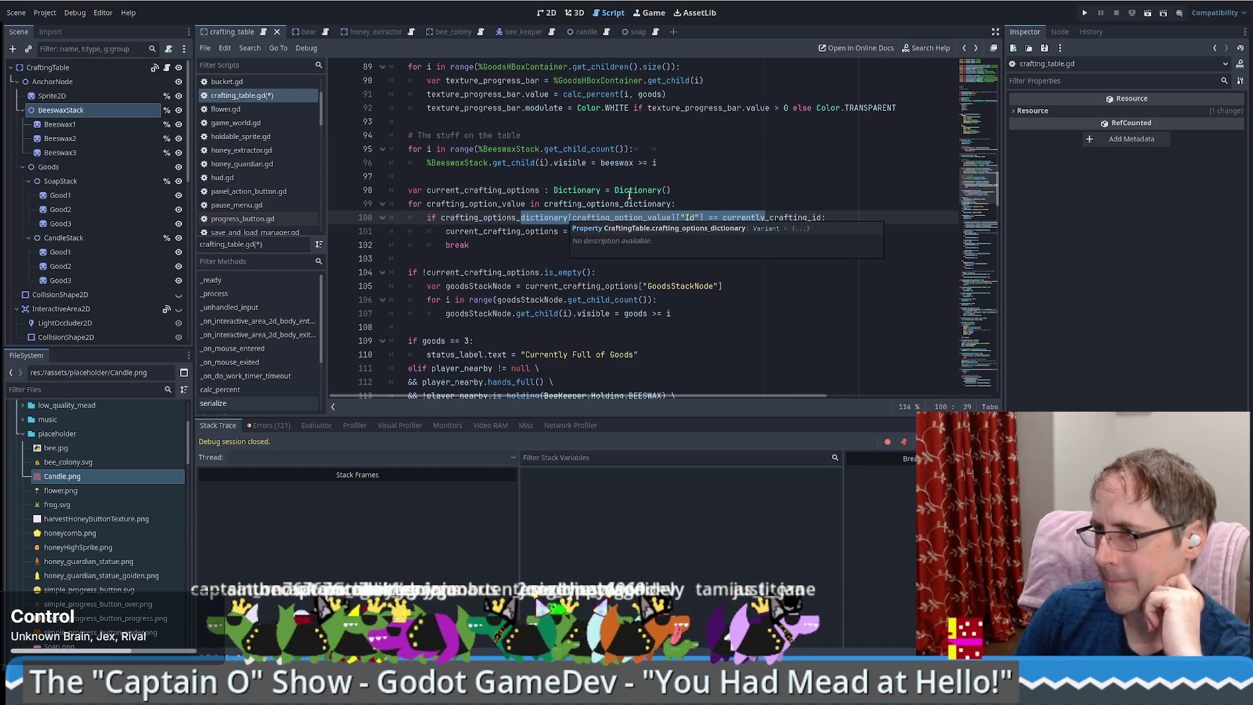
double_click(519, 190)
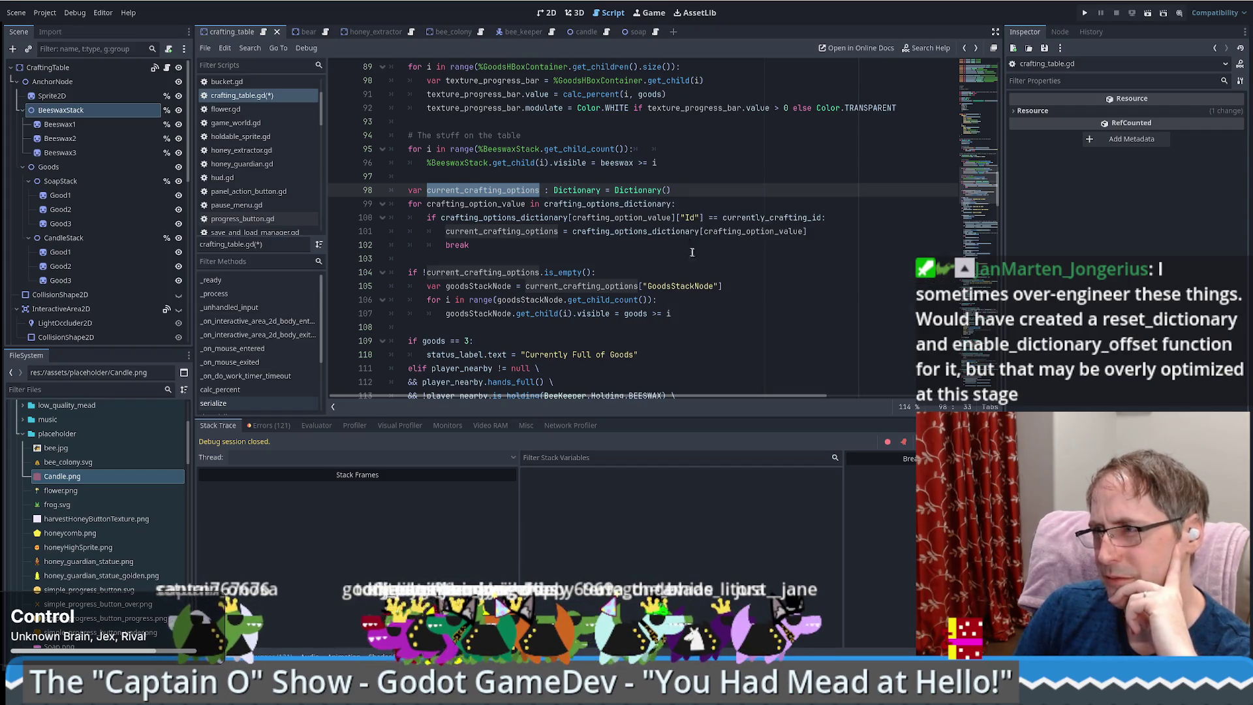
left_click(759, 196)
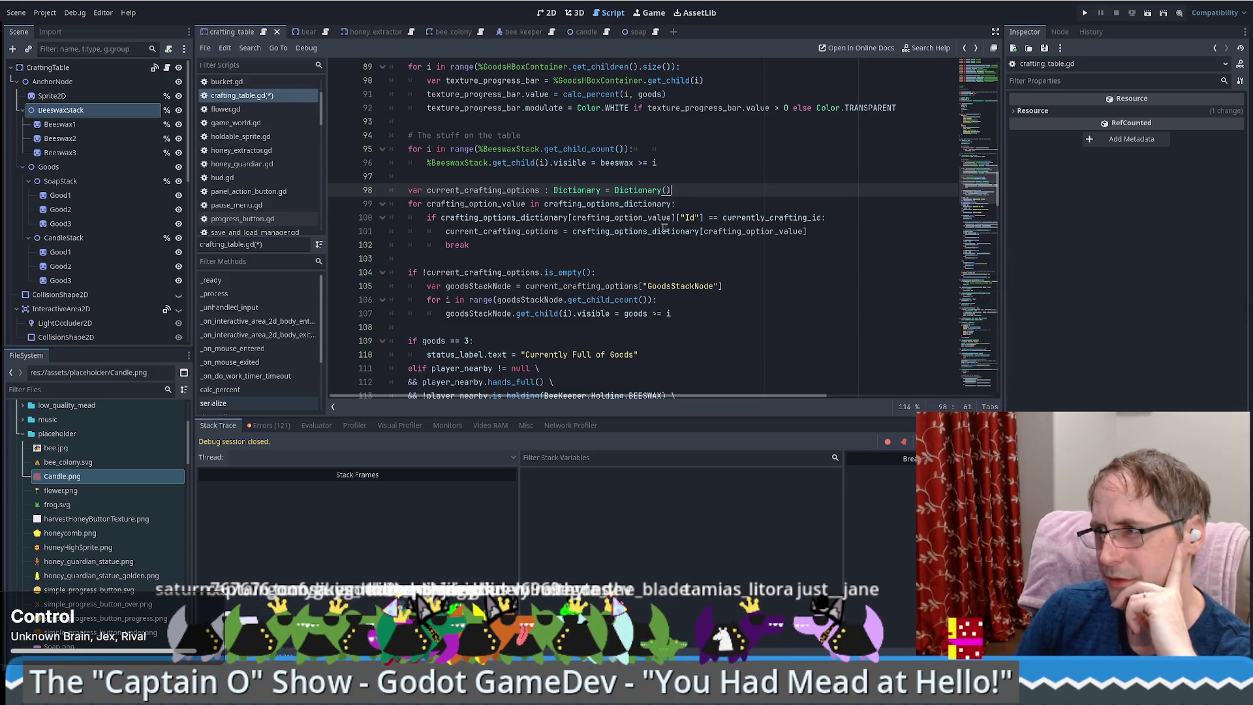
double_click(550, 231)
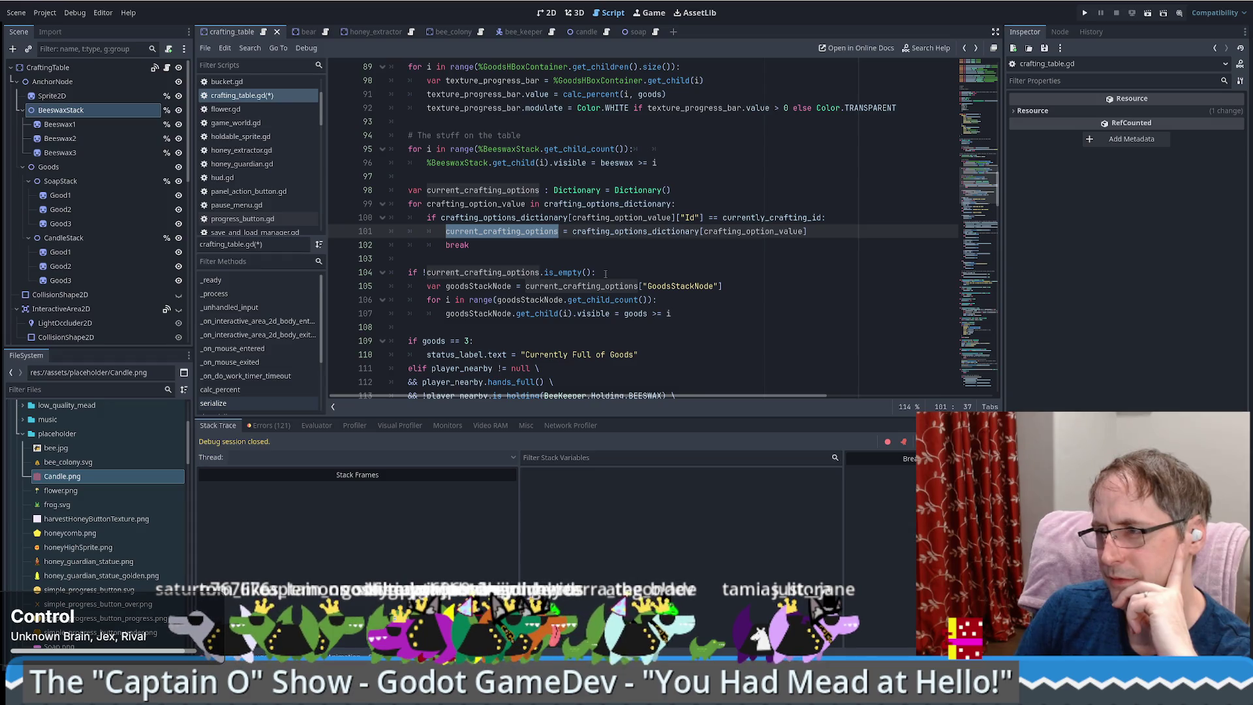
scroll(606, 274, "up", 5)
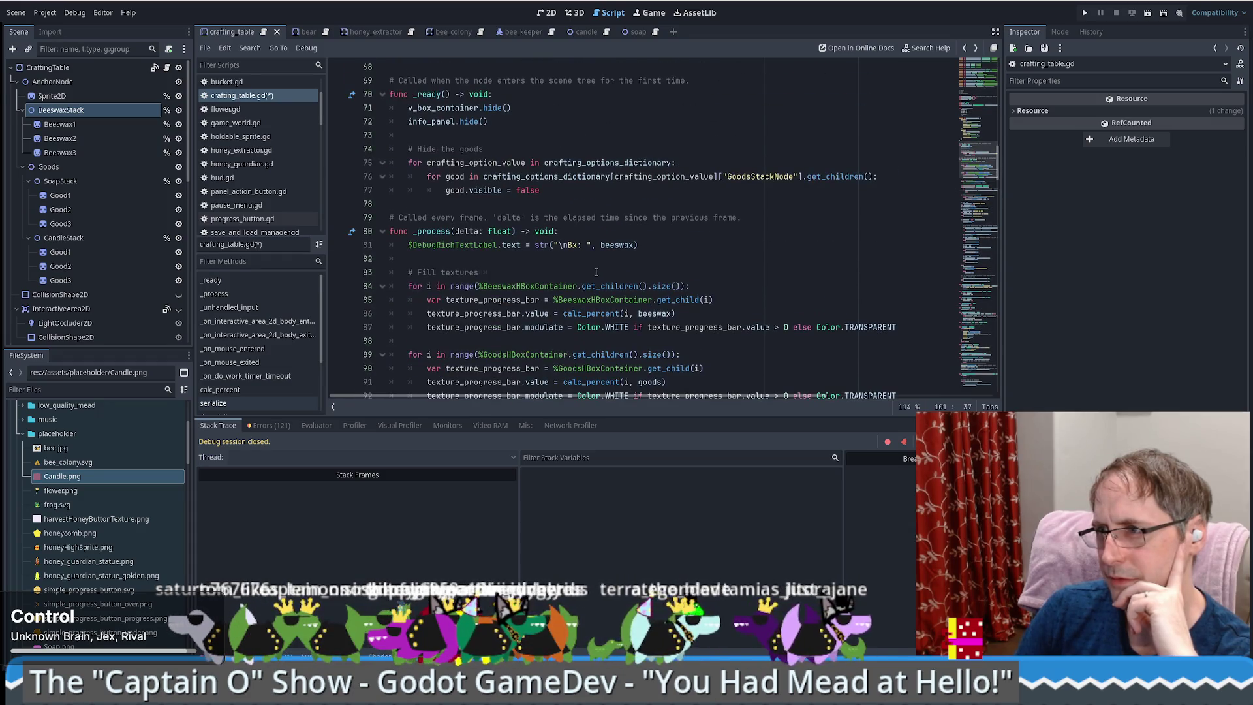
scroll(587, 279, "down", 5)
- Save and run the game, load the saved game, check the Crafting Table, then stop it
key("F5")
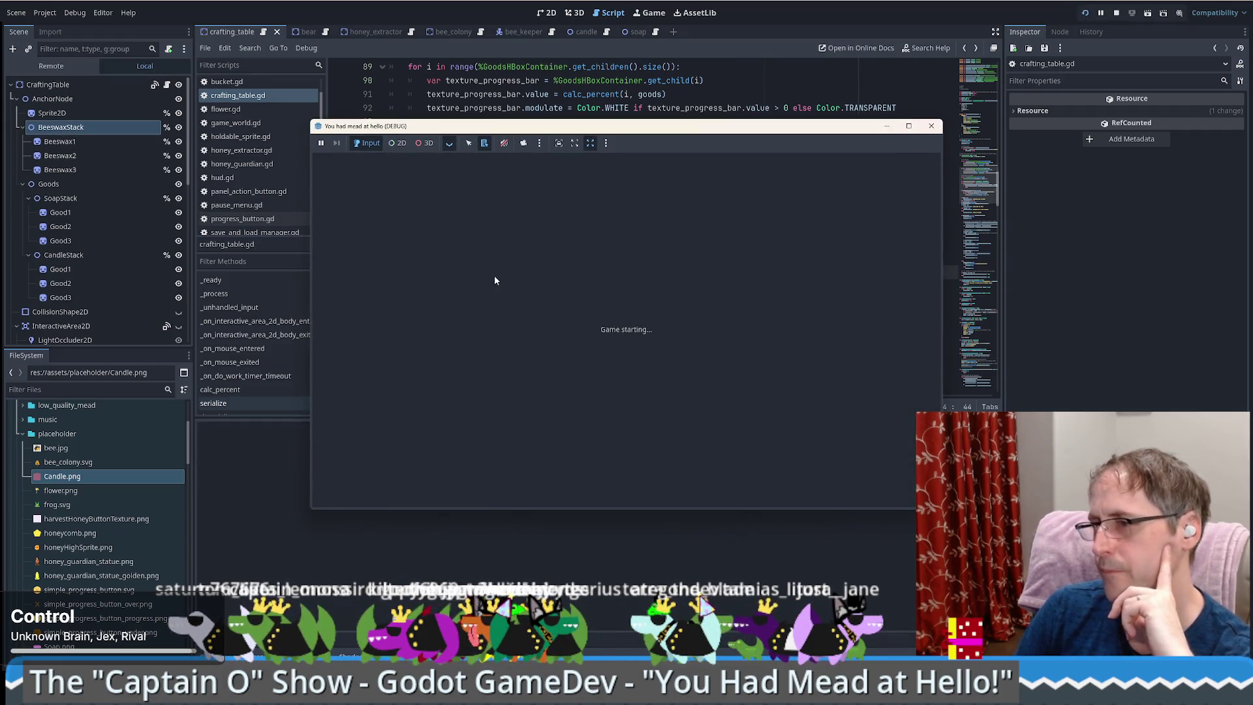
left_click(601, 322)
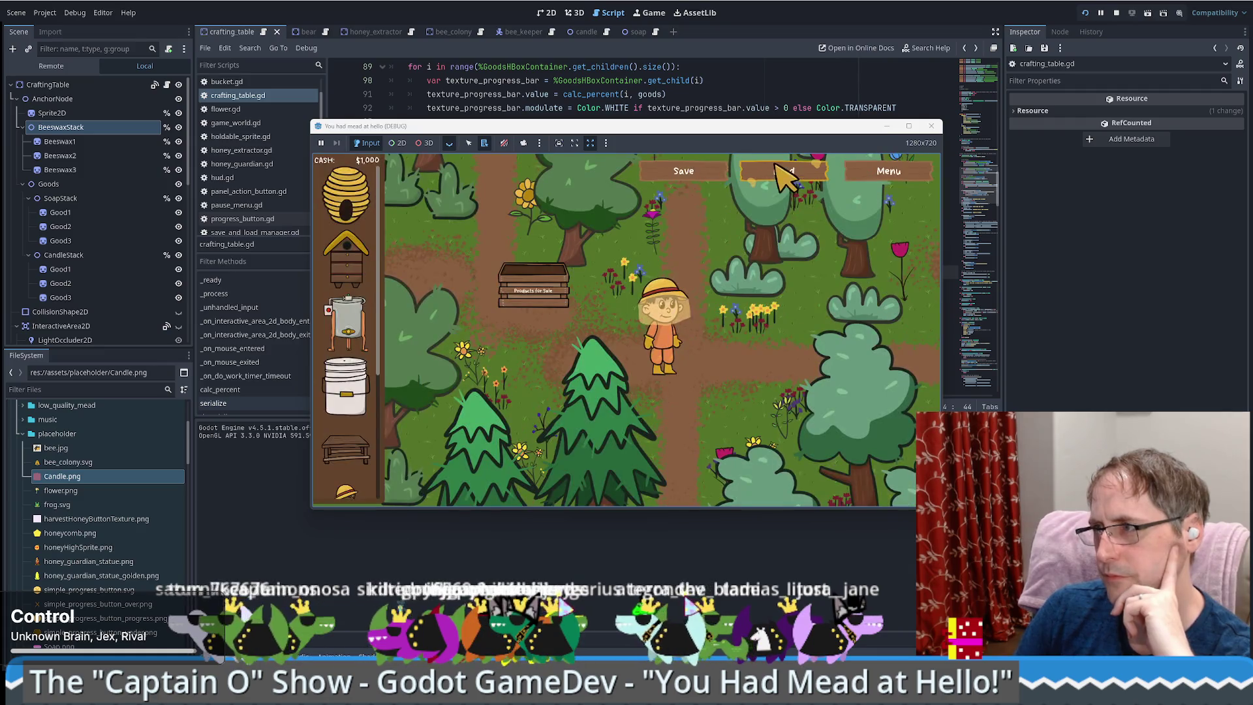
left_click(783, 172)
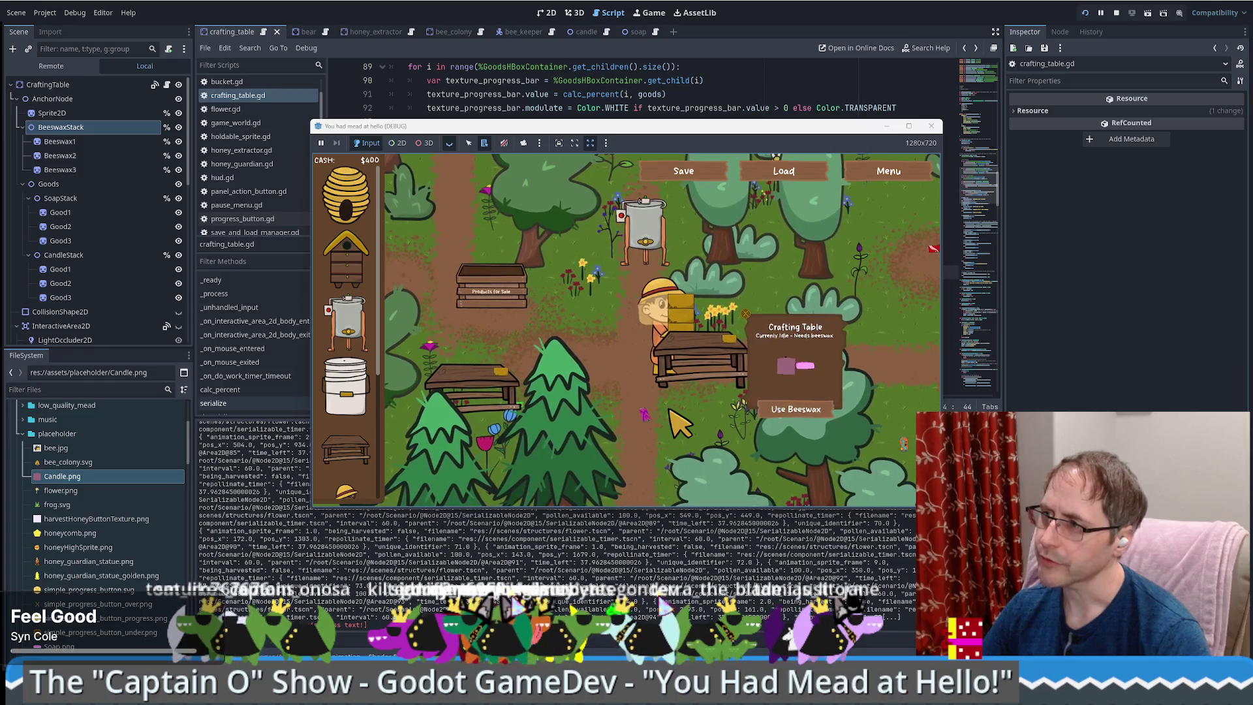
key("F8")
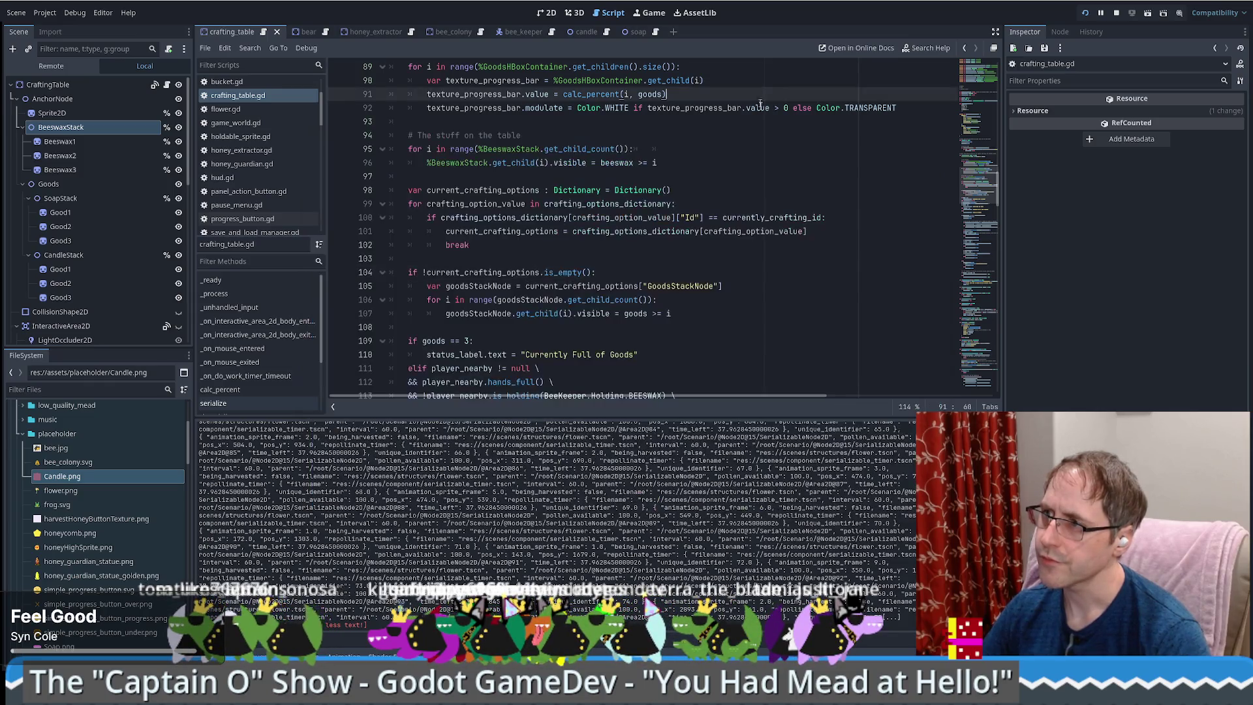
- Break on line 96 to inspect the BeeswaxStack child count against i, then remove the breakpoint
scroll(767, 148, "up", 7)
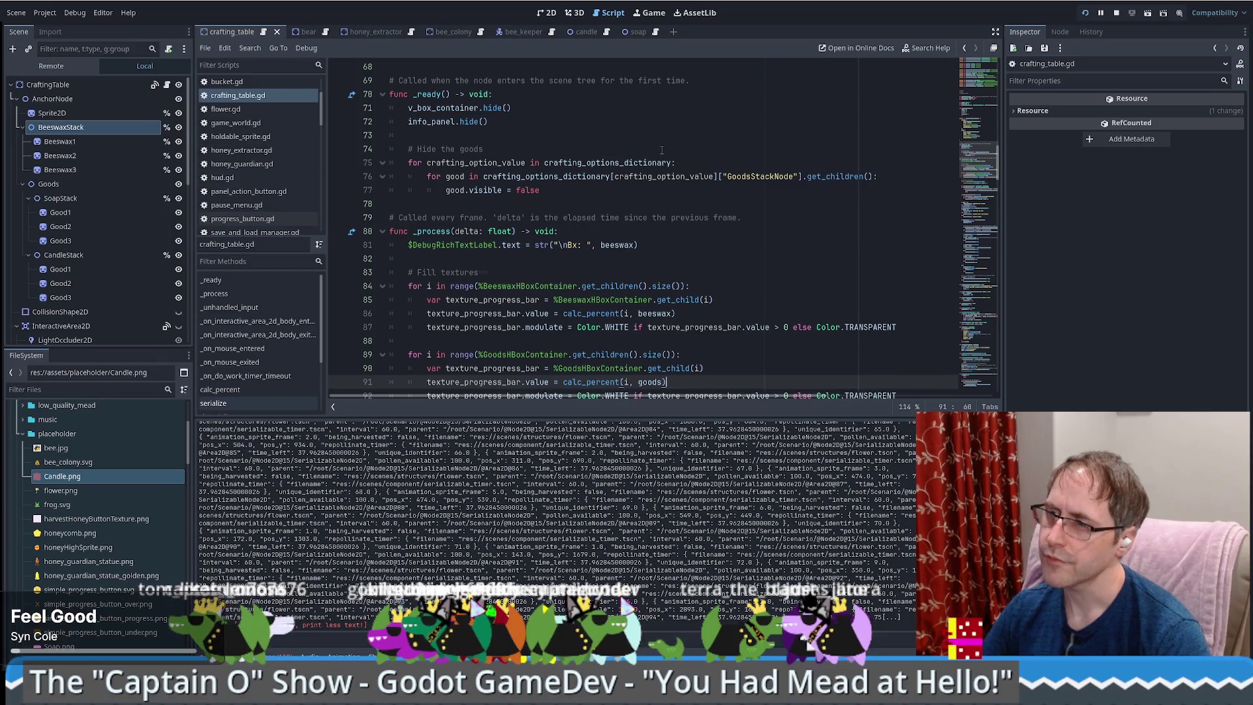
scroll(662, 150, "down", 4)
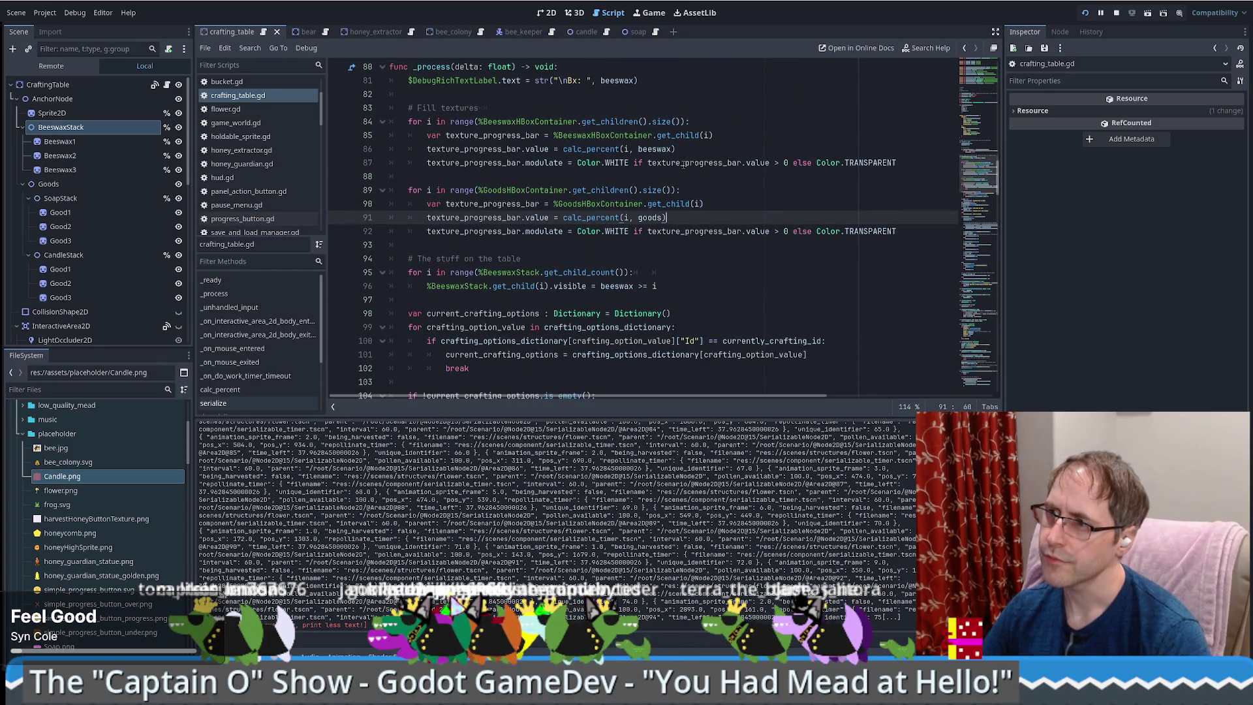
scroll(711, 178, "down", 3)
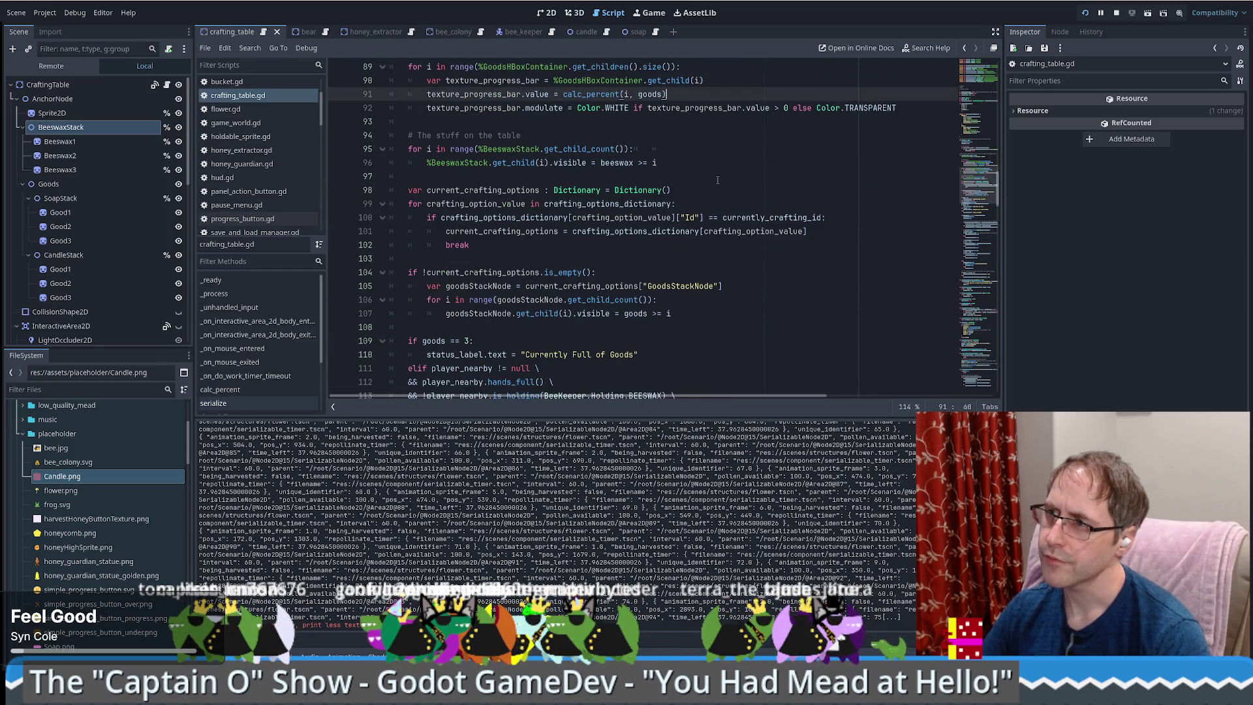
left_click(338, 163)
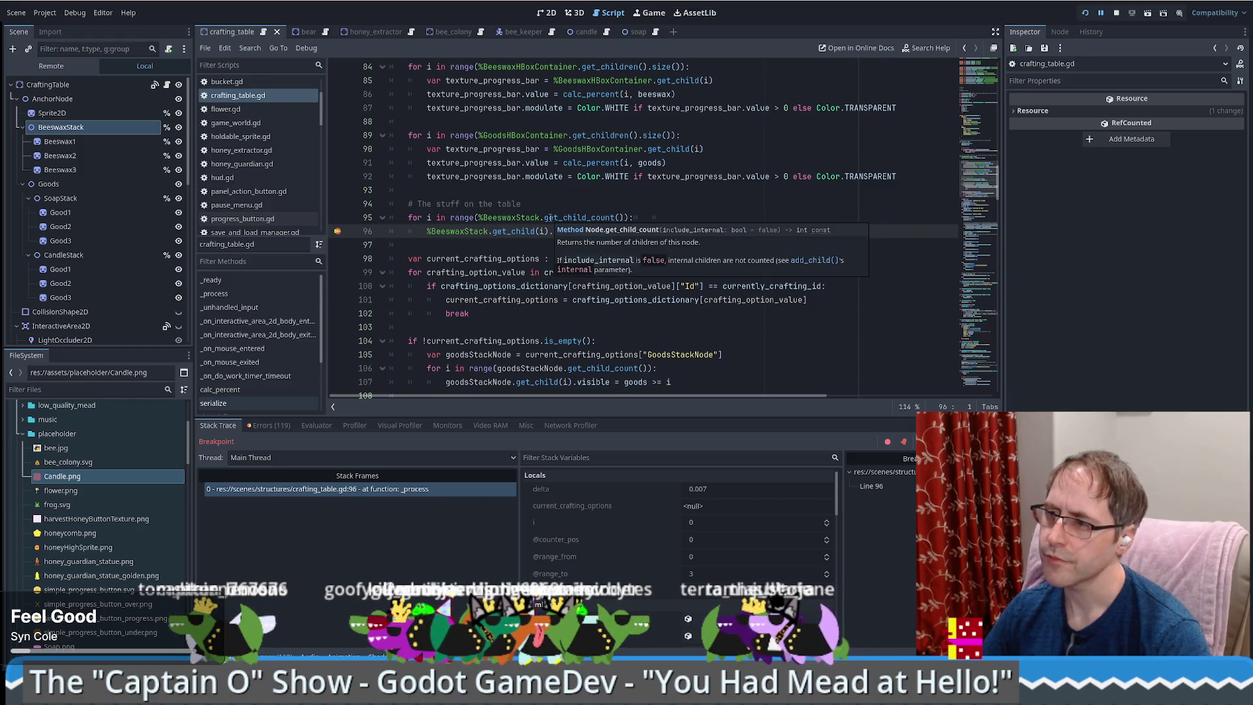
left_click_drag(478, 217, 626, 218)
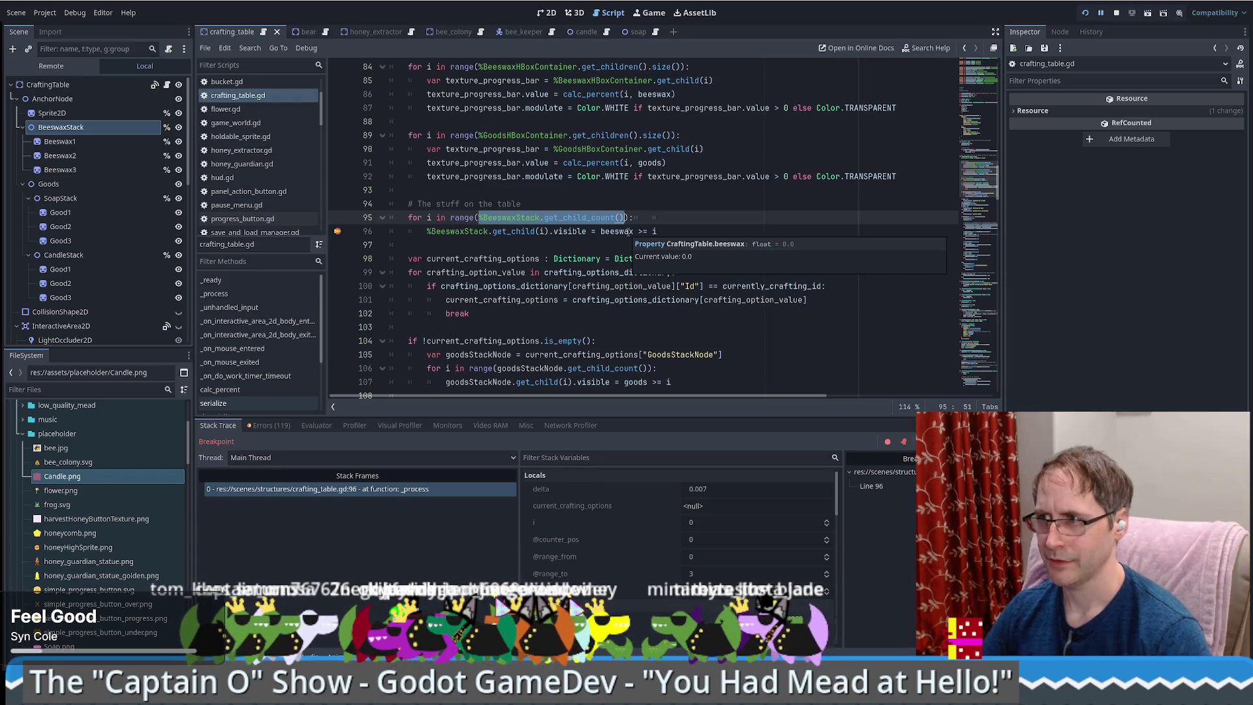
mouse_move(654, 231)
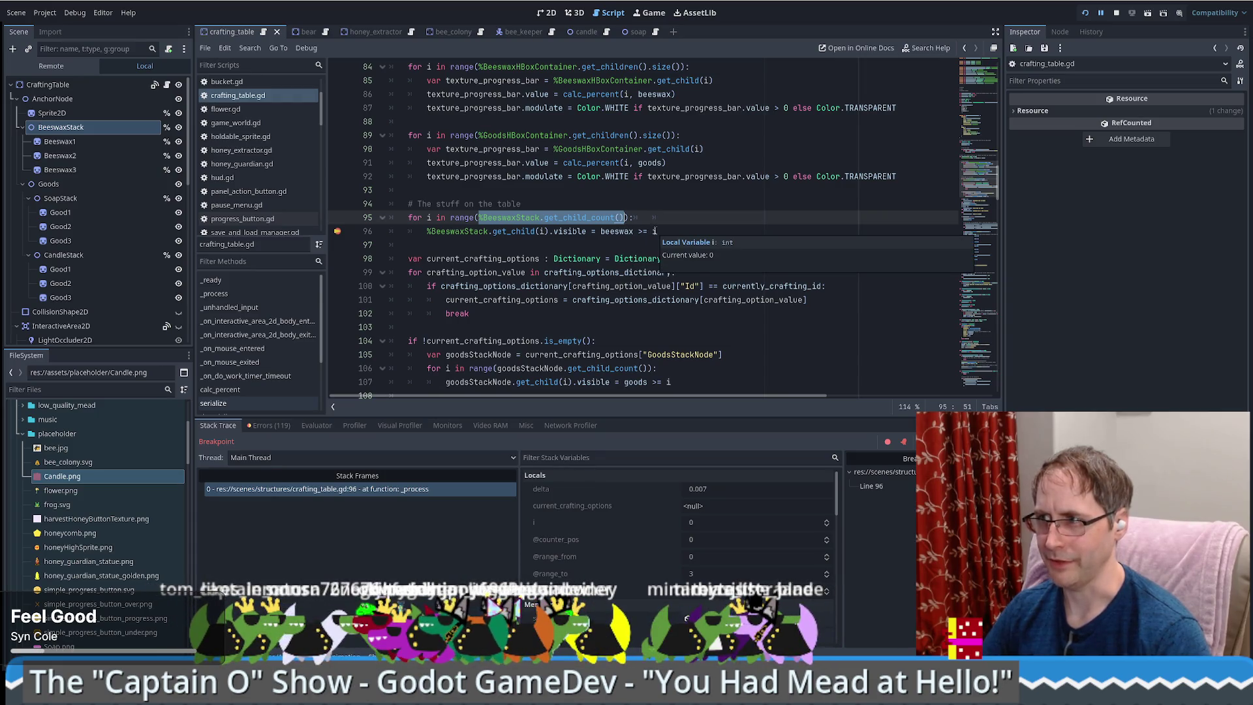
left_click(337, 232)
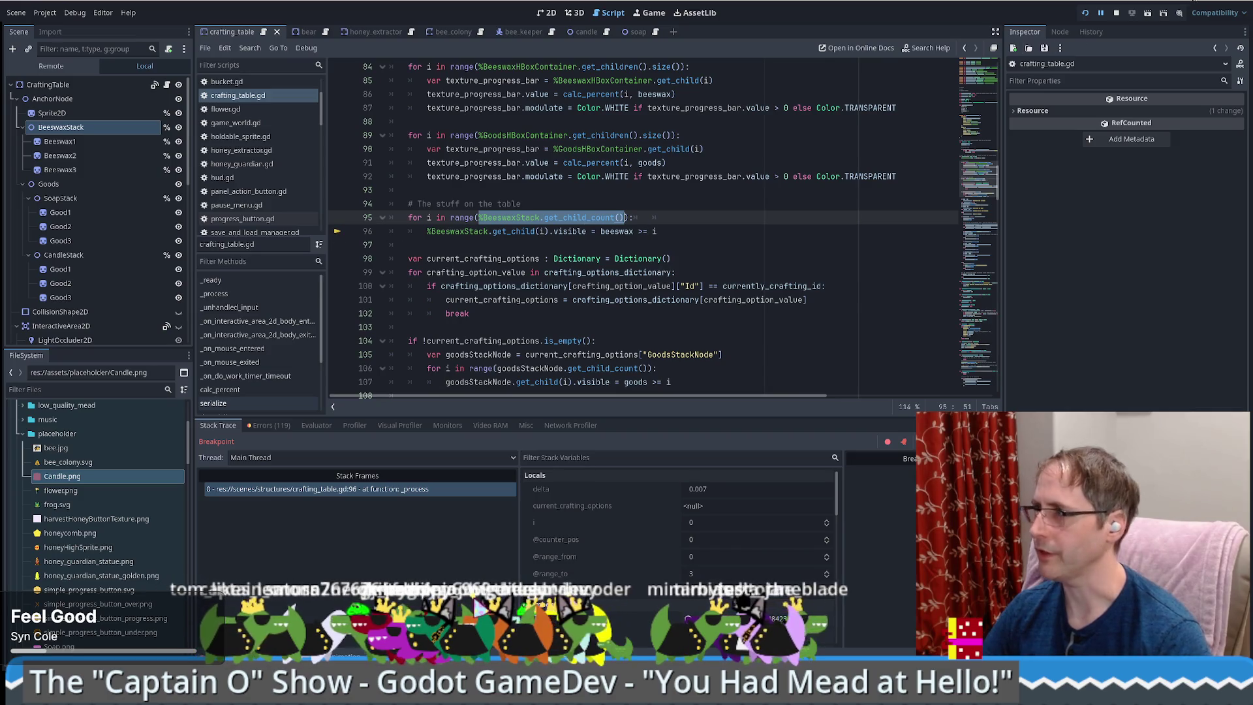
- Stop debugging, append '+ 1' to the comparisons on lines 96 and 107, and relaunch the project
key("F8")
left_click(688, 236)
type("+2")
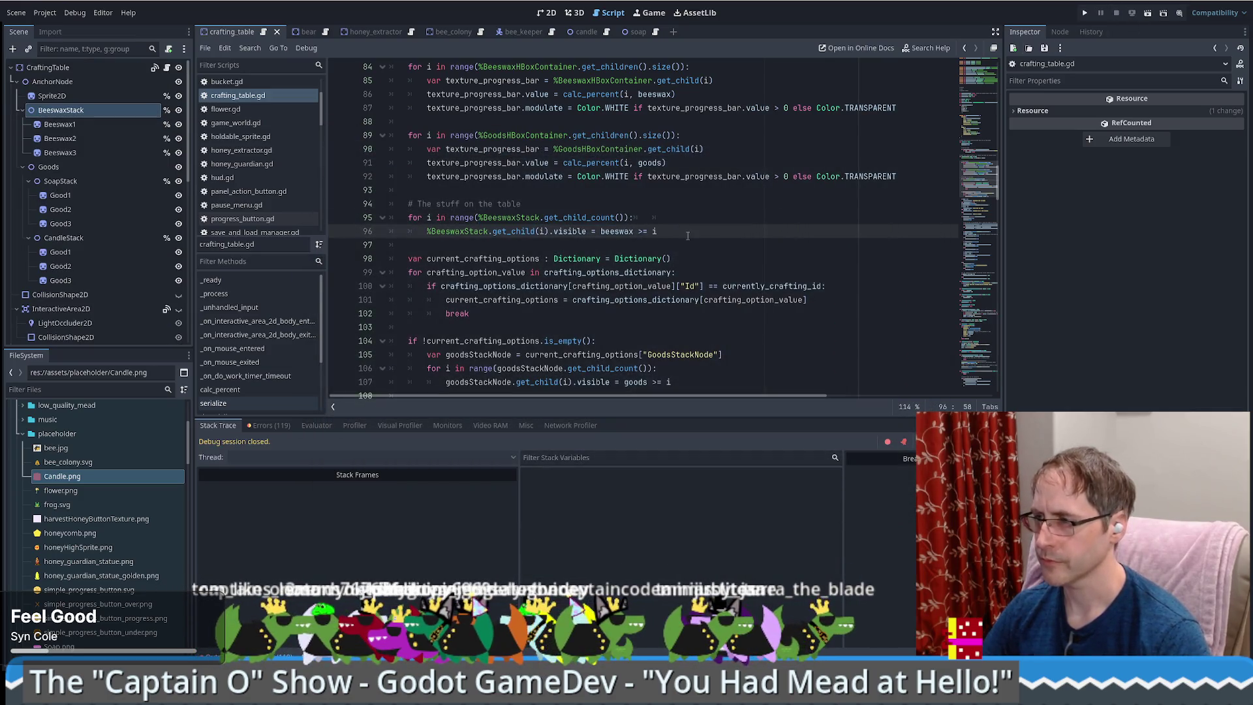
key("BackSpace")
type("1")
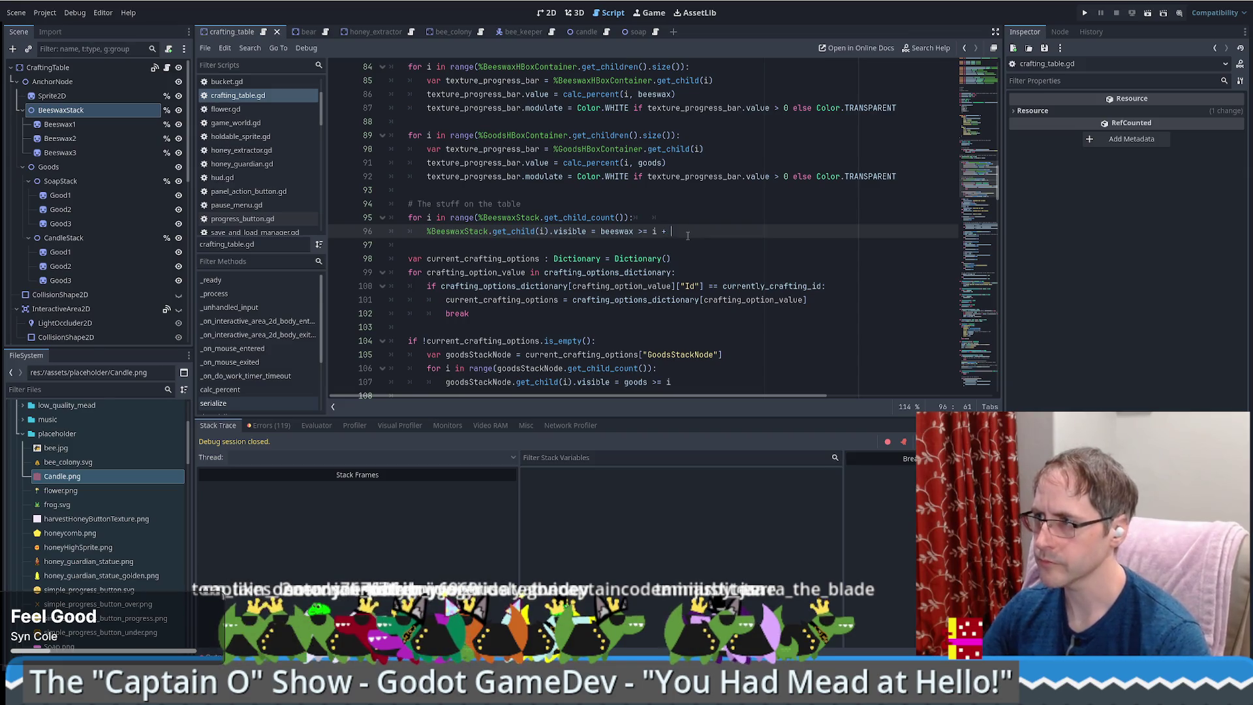
scroll(687, 235, "down", 1)
left_click(681, 341)
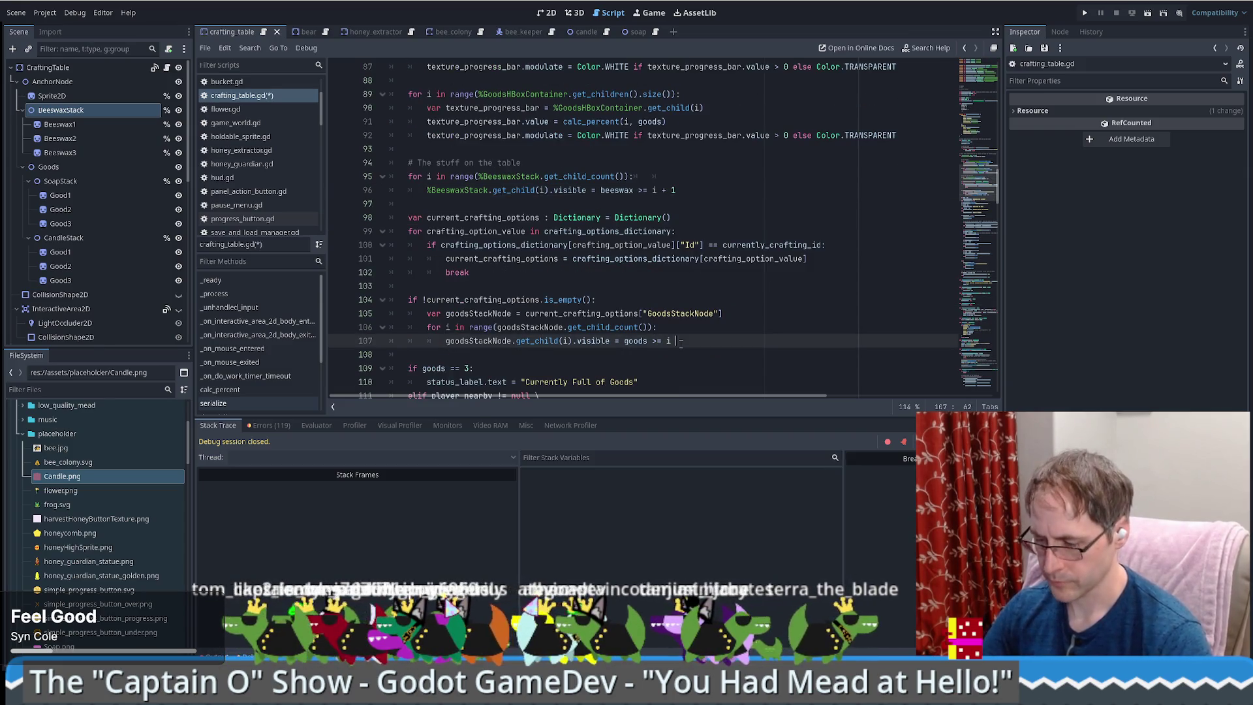
type("+ 1")
left_click(1085, 13)
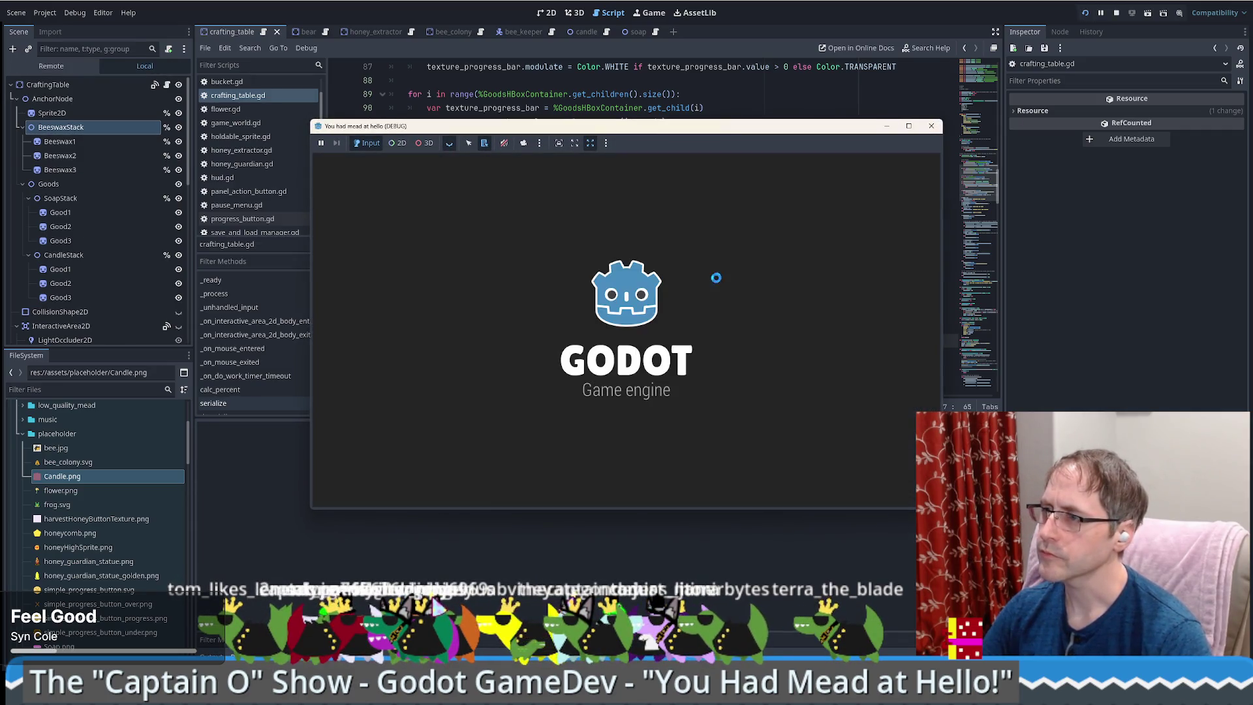
- Load the save in fullscreen, take beeswax from the Honey Extractor and use it on the Crafting Table
left_click(771, 172)
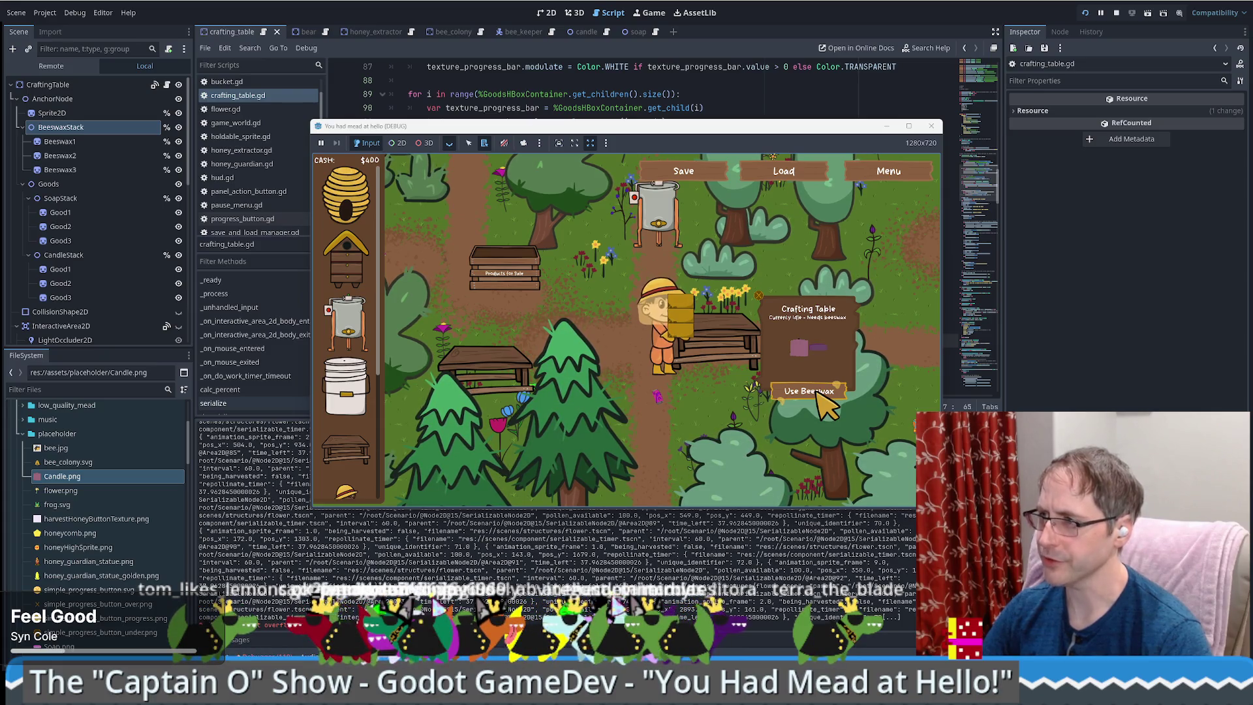
left_click(909, 125)
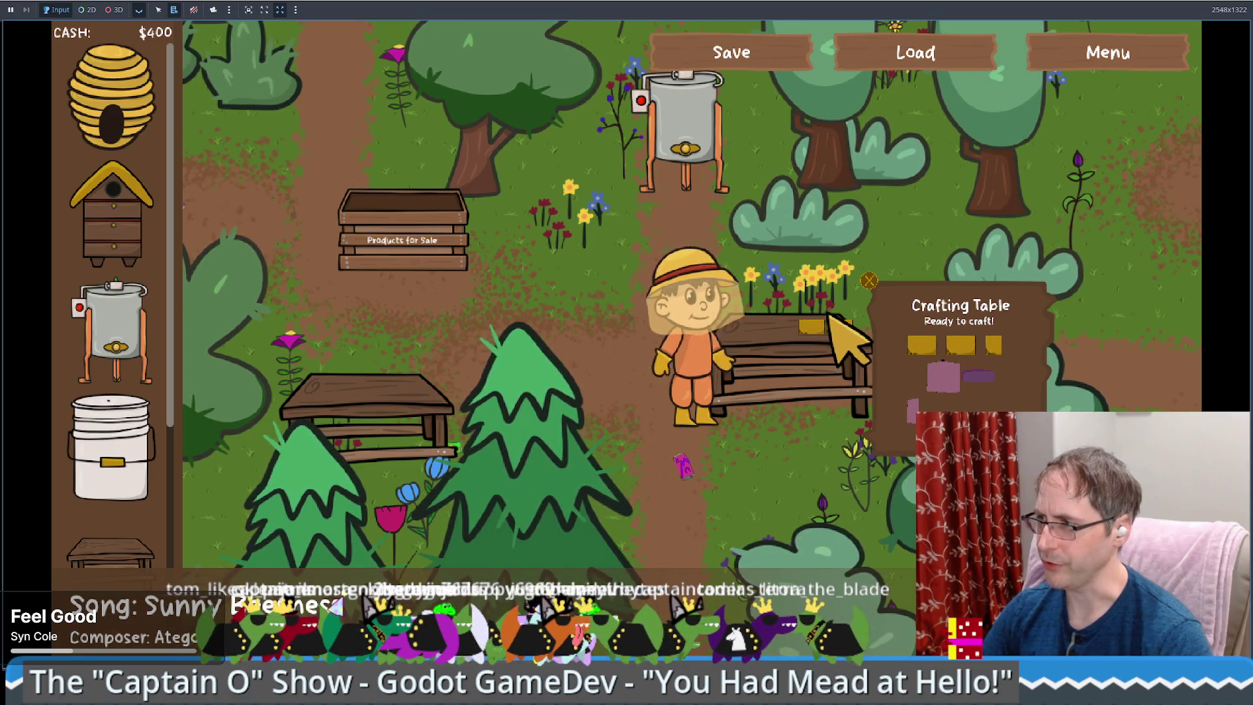
key("Up")
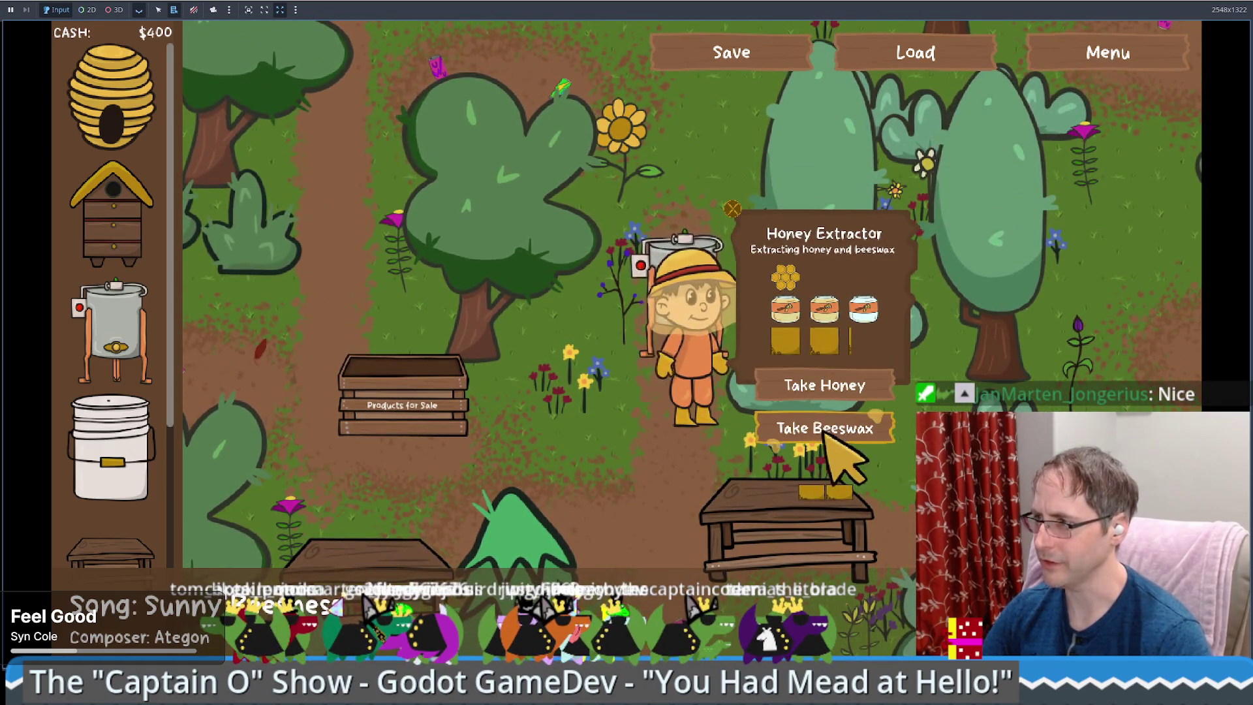
left_click(819, 428)
key("Down")
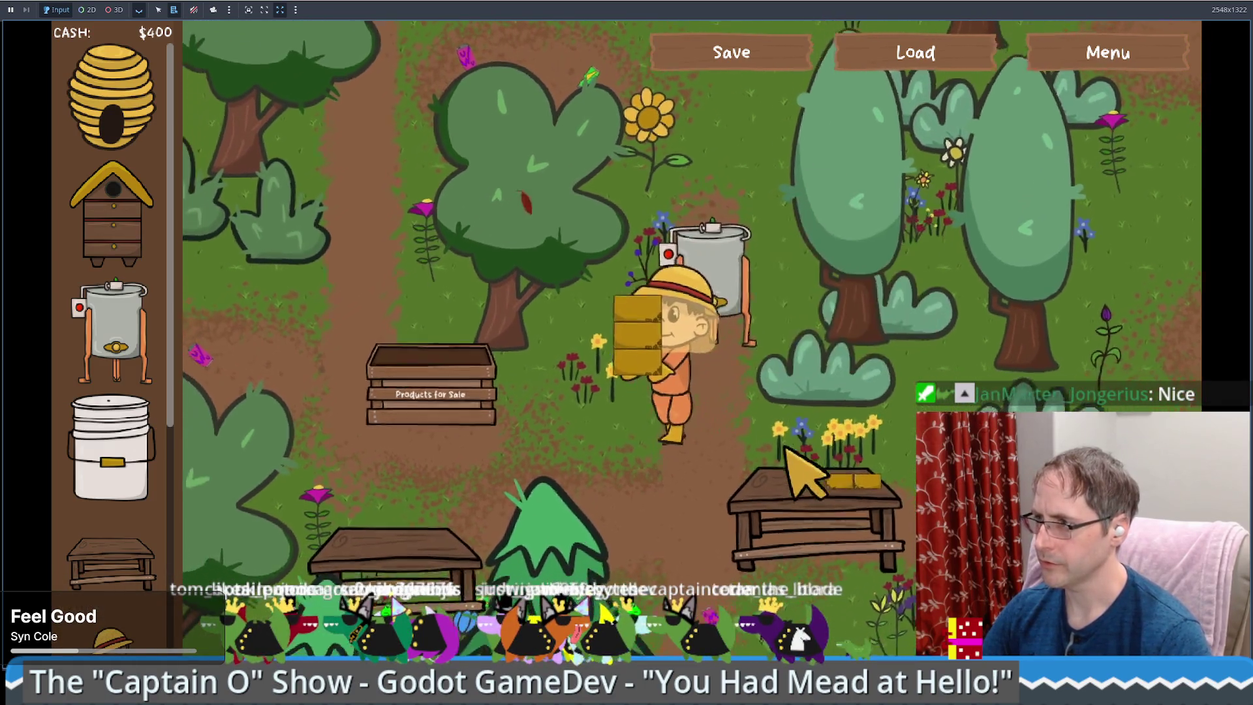
key("Left")
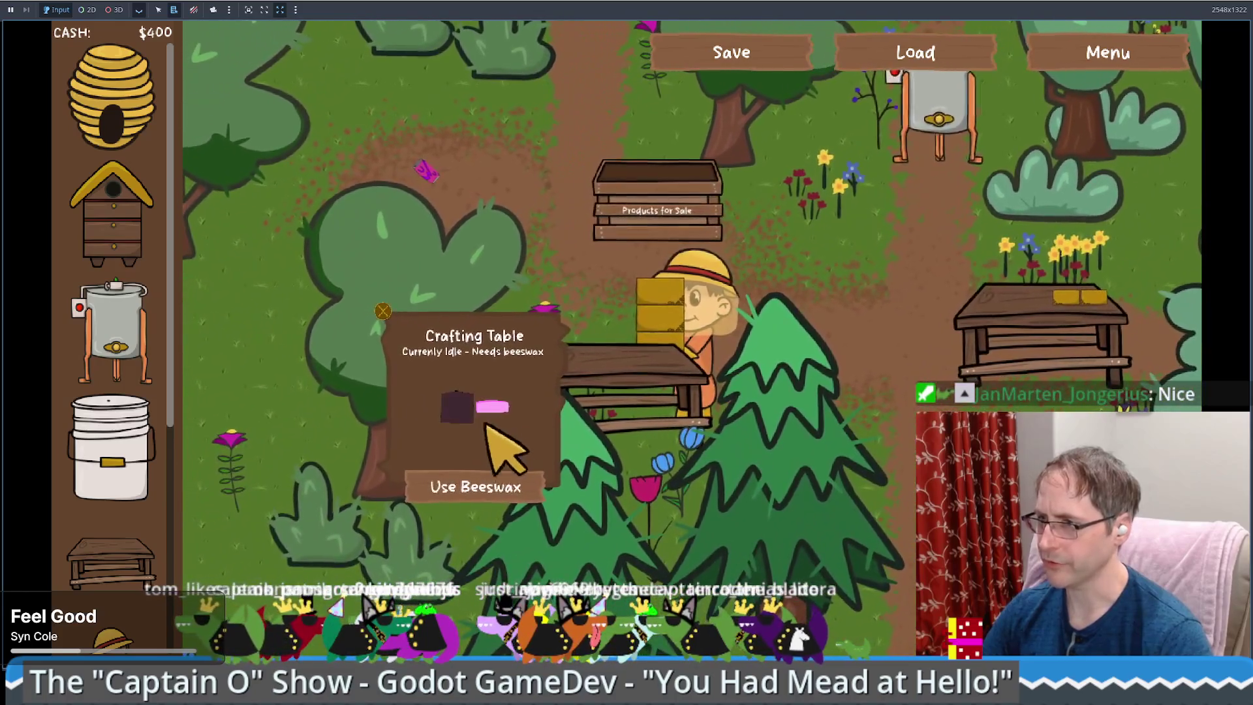
left_click(492, 482)
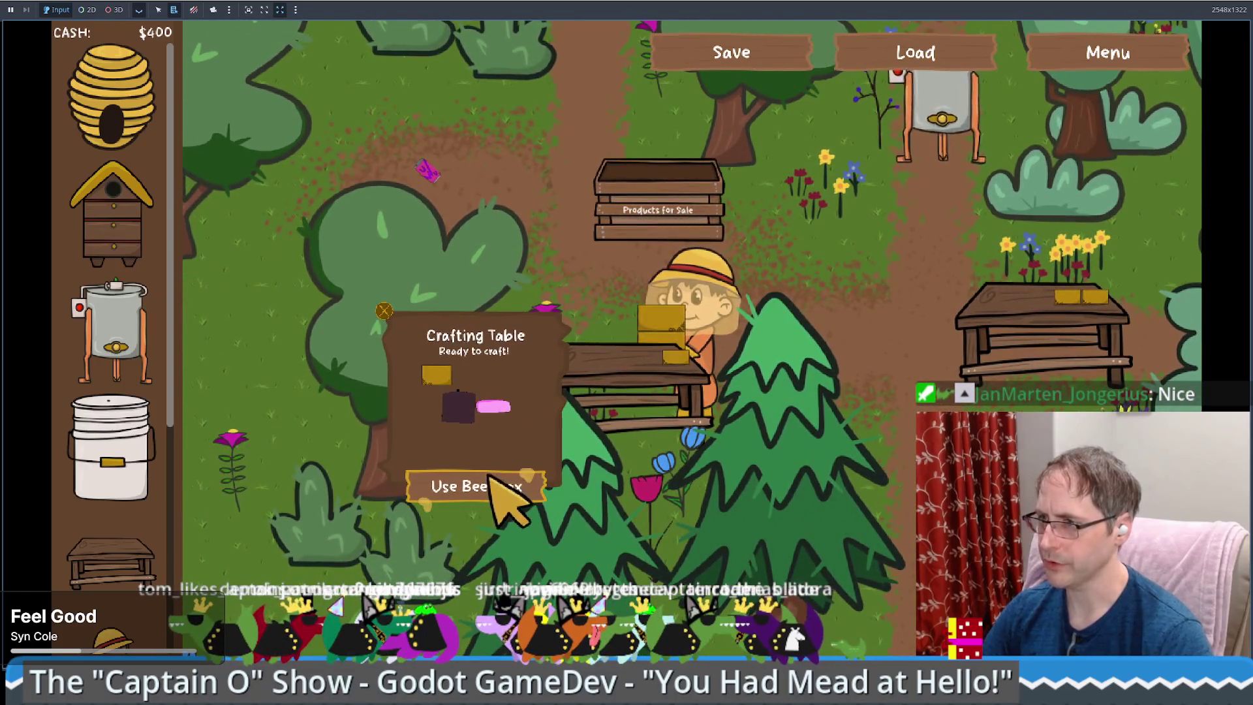
- Add a second and third beeswax to the crafting table, then take more from the Honey Extractor
left_click(492, 486)
left_click(493, 486)
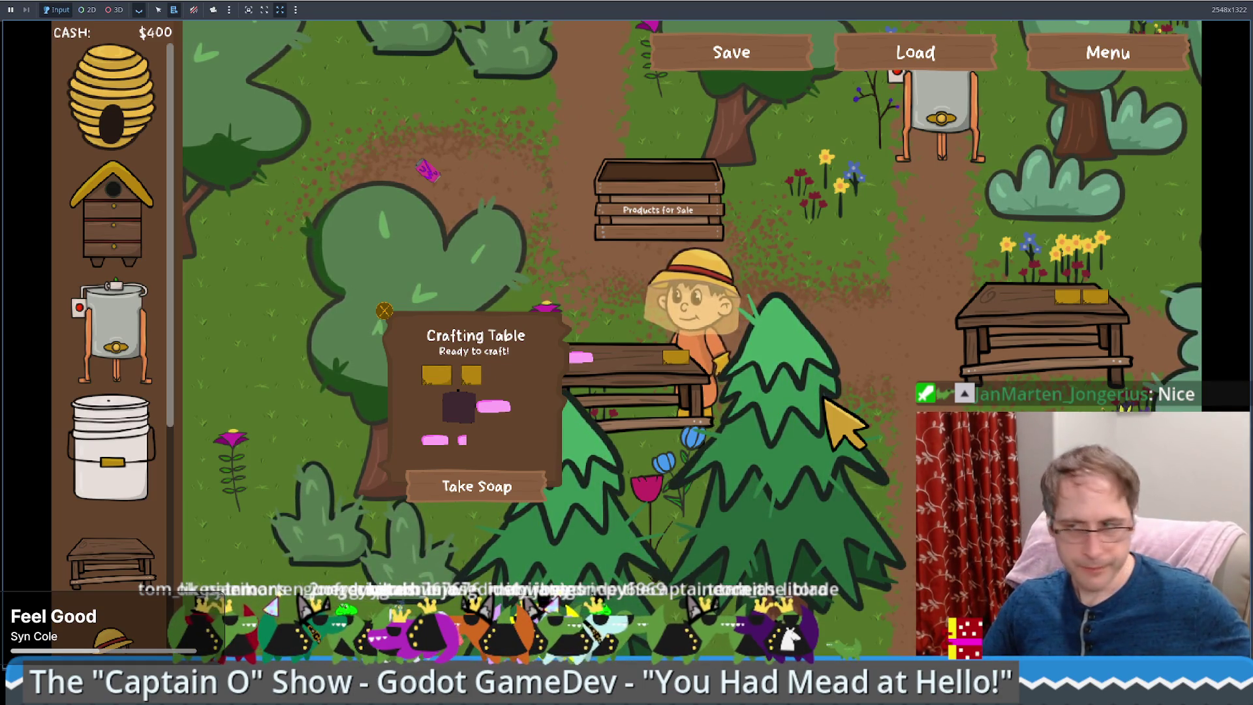
key("w")
key("d")
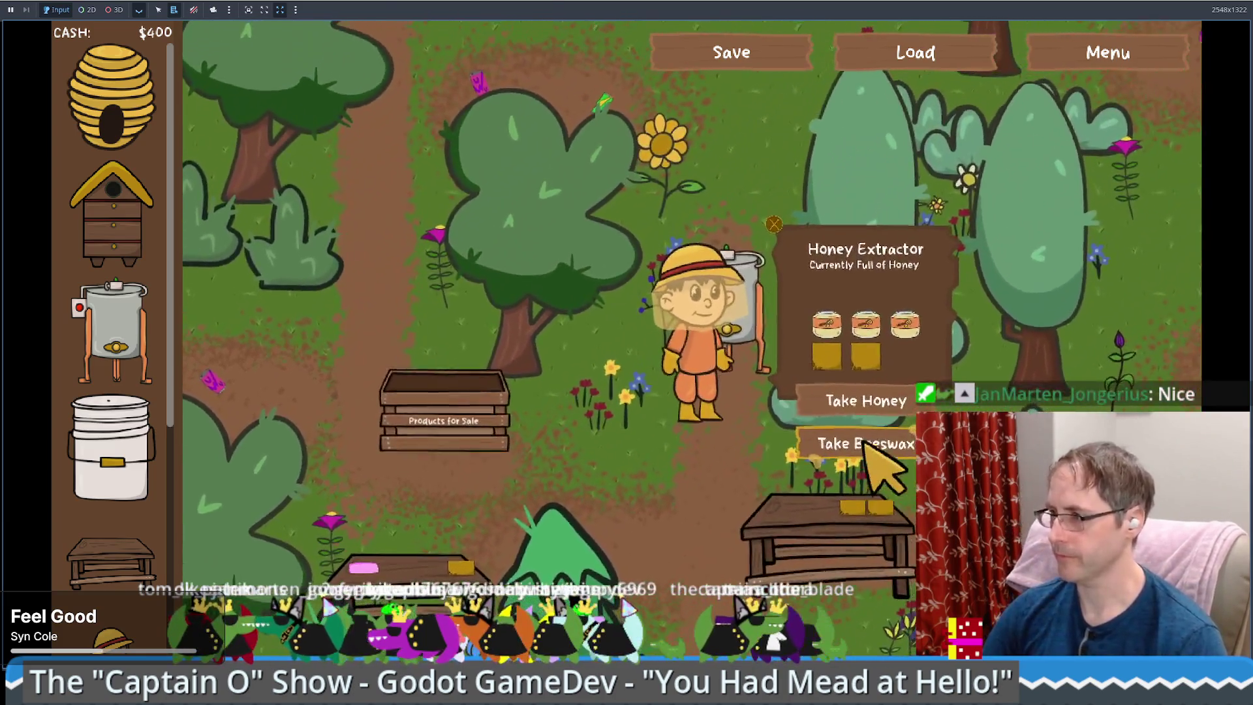
left_click(865, 444)
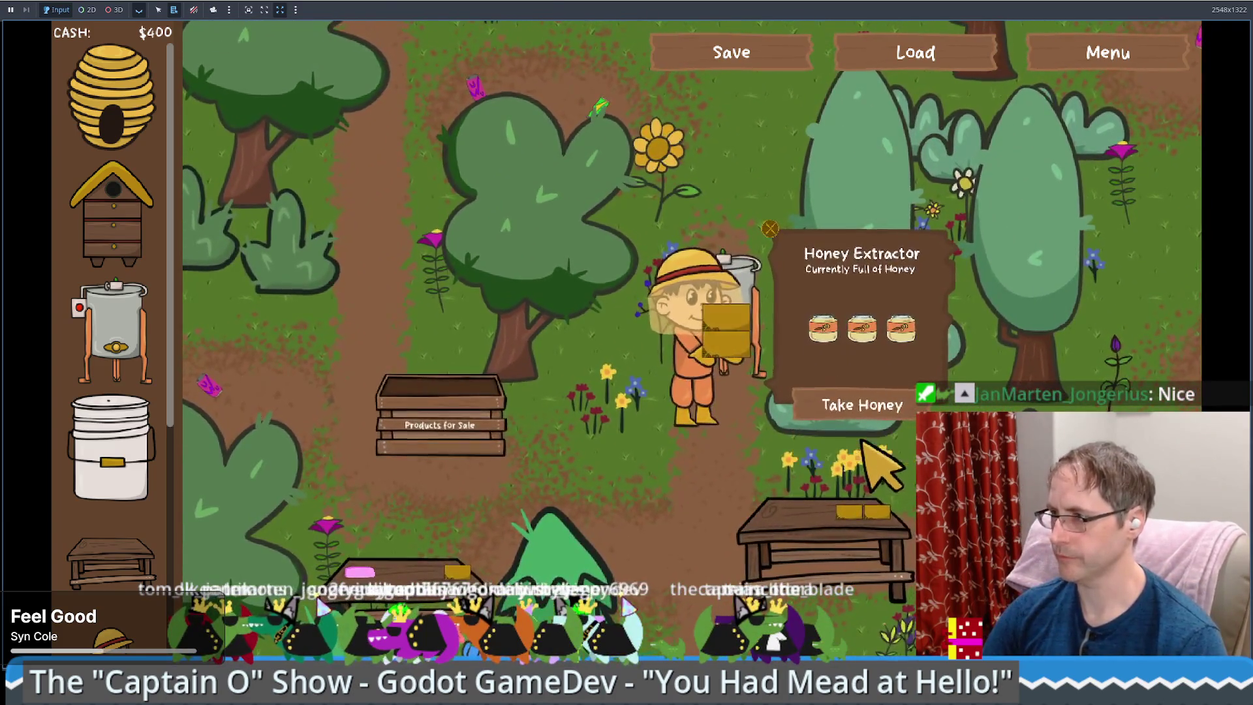
- Sell one beeswax for $75 at Products for Sale, raising cash to $475, and head back
key("s")
key("s")
key("a")
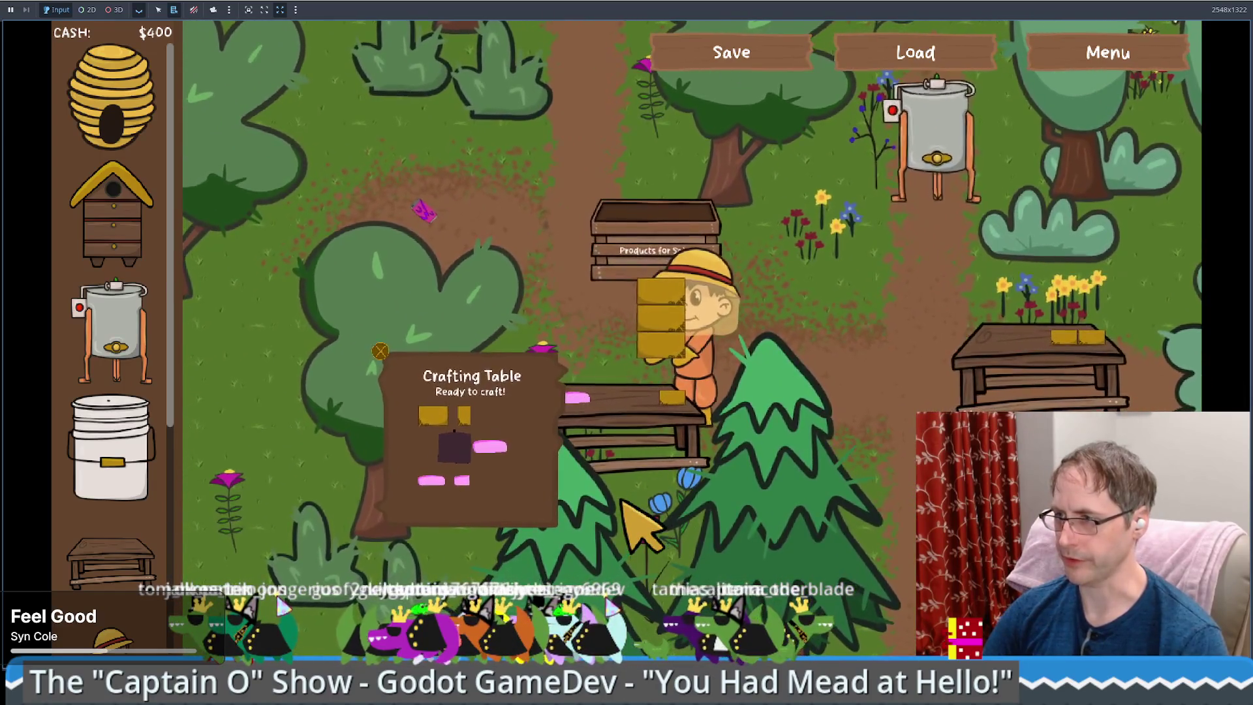
key("w")
left_click(529, 400)
key("s")
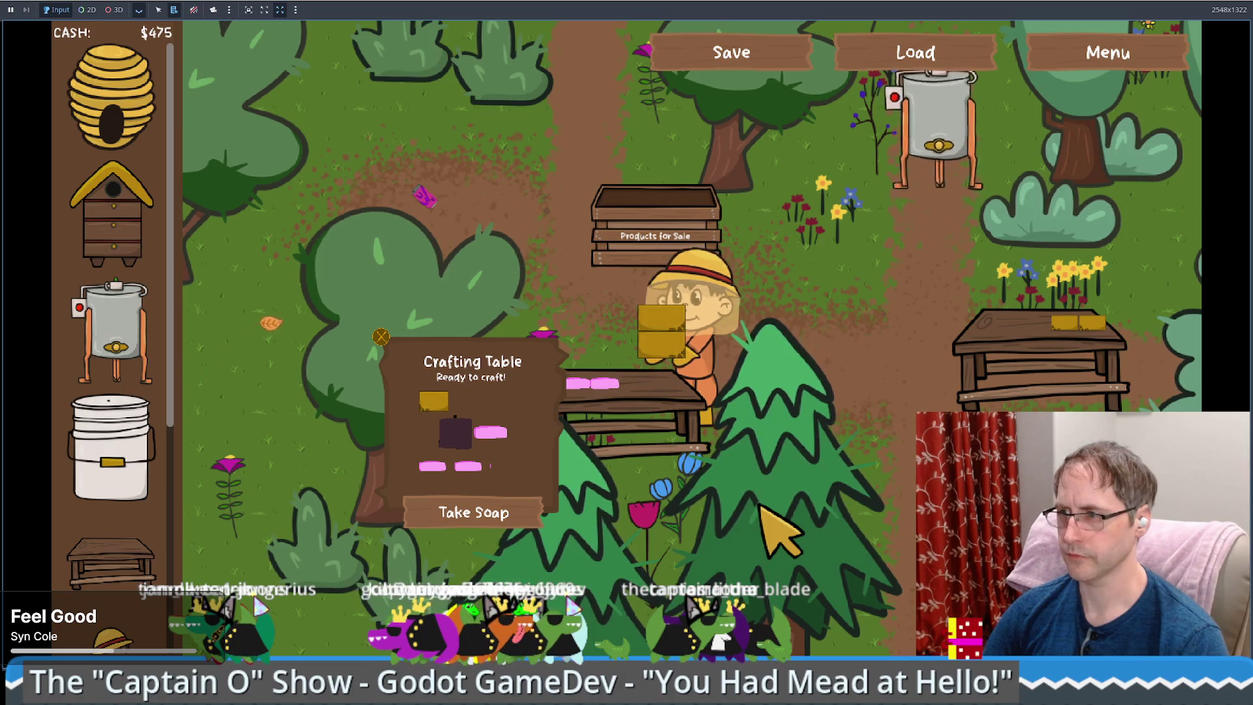
key("Left")
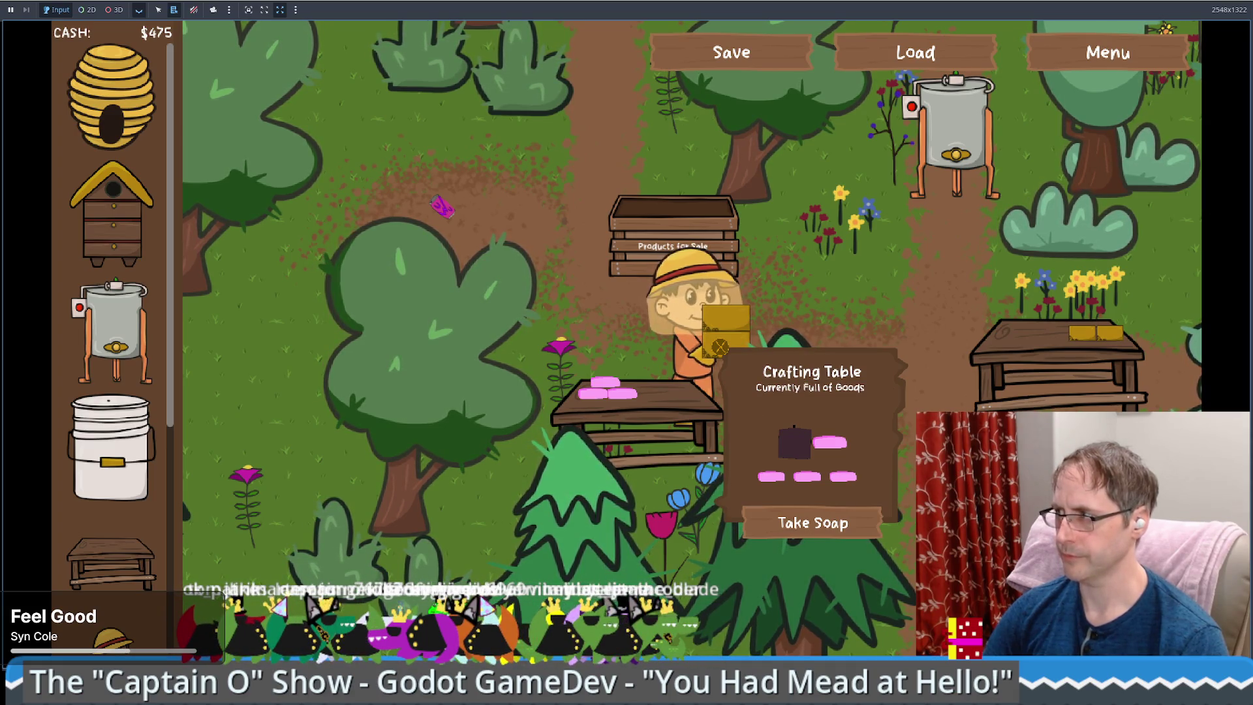
- Walk to the crafting table and start crafting with the interact key
key("Right")
key("Up")
key("Right")
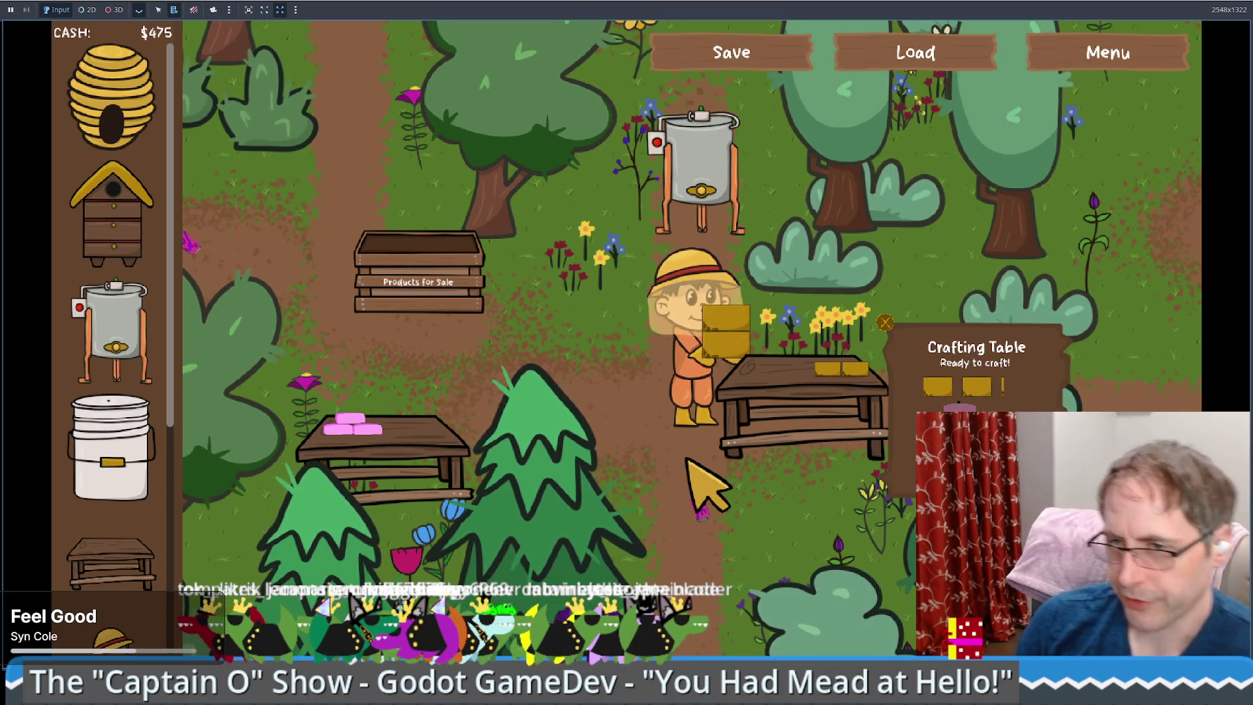
key("e")
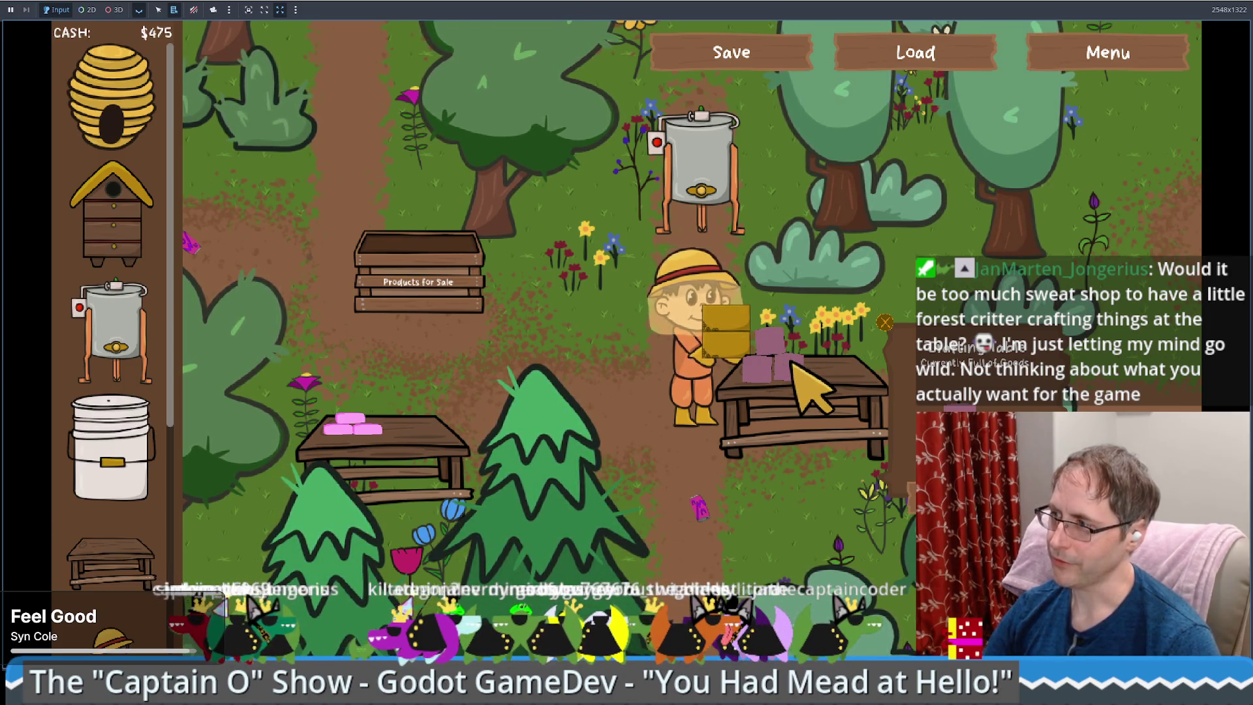
- Take the candle and soap, selling beeswax and the candle for $100 to reach $725
left_click(792, 363)
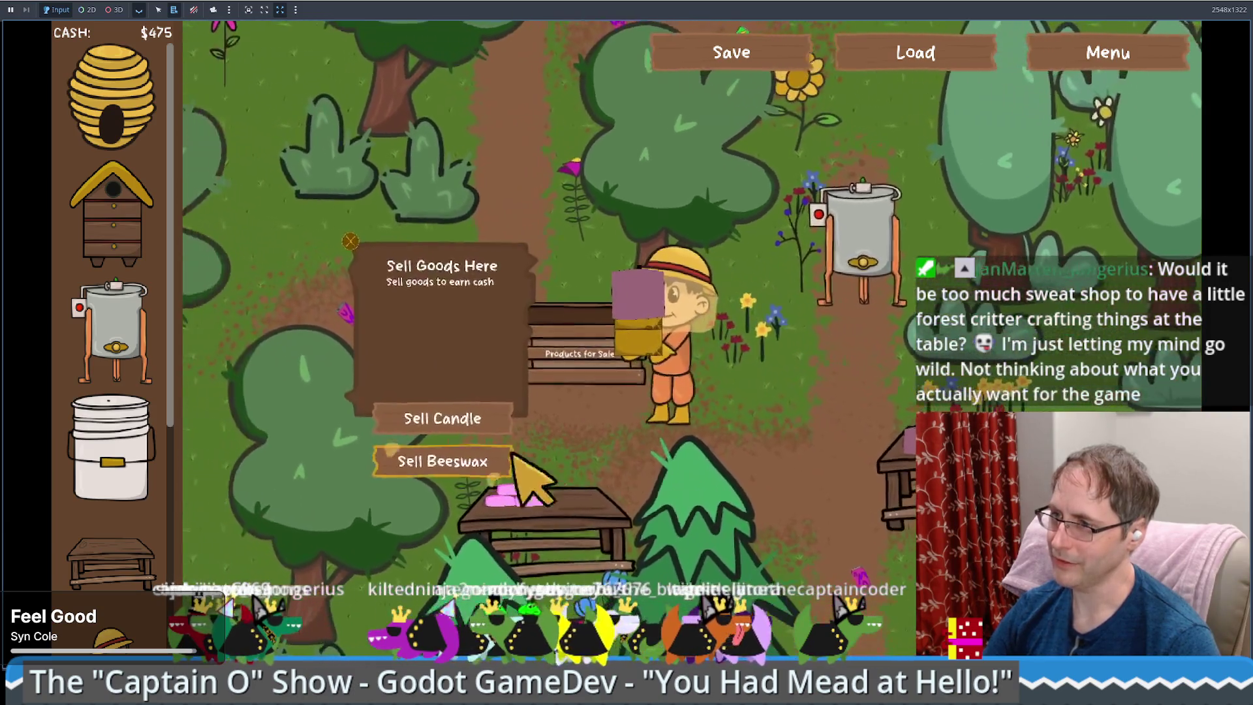
double_click(487, 458)
left_click(484, 464)
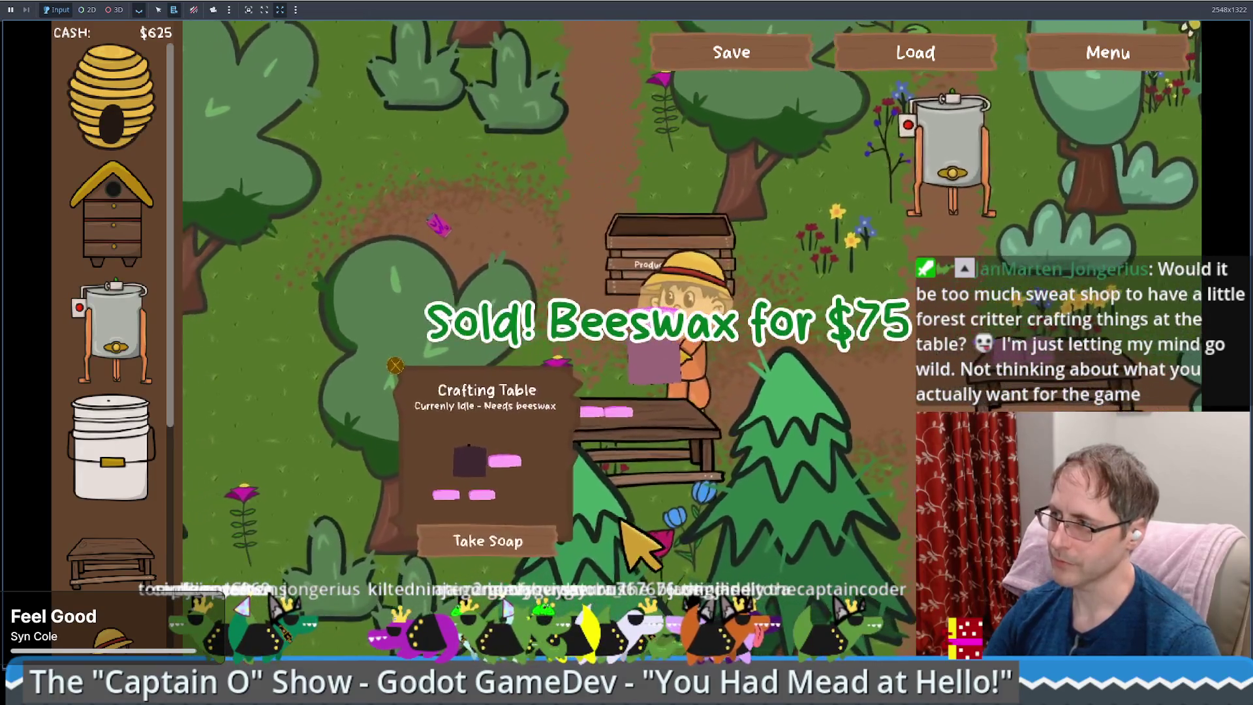
left_click(525, 544)
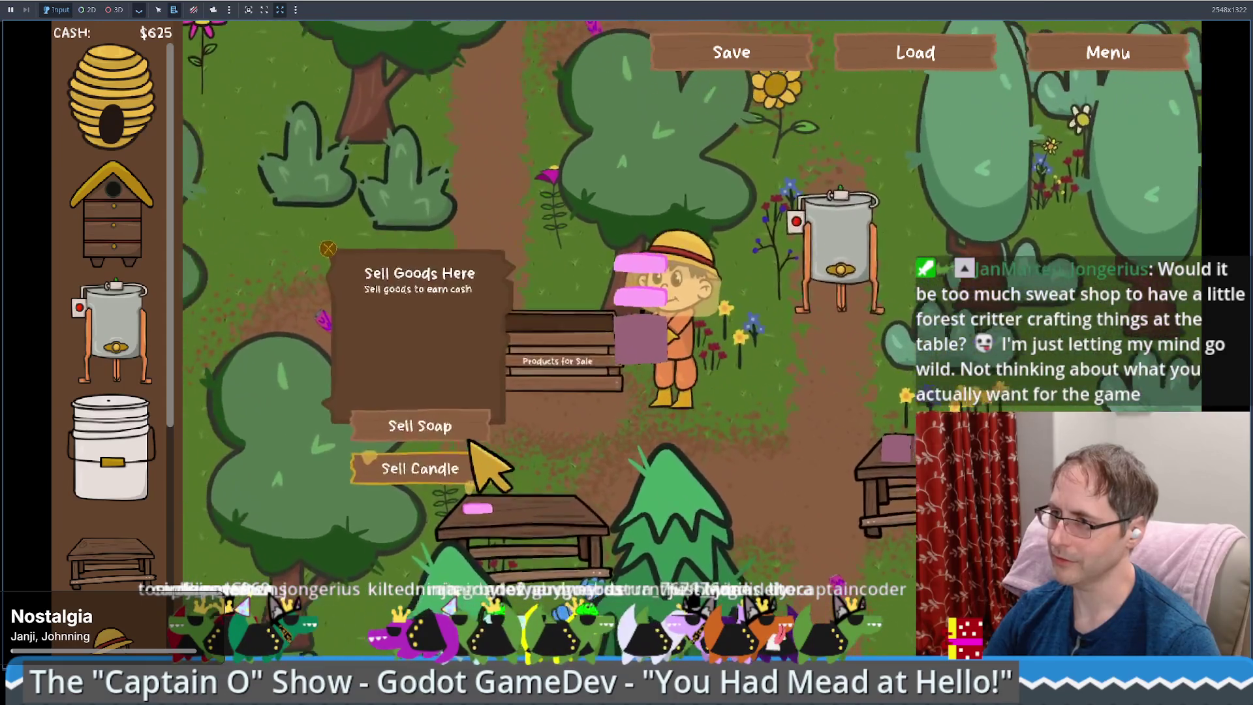
left_click(472, 451)
left_click(875, 499)
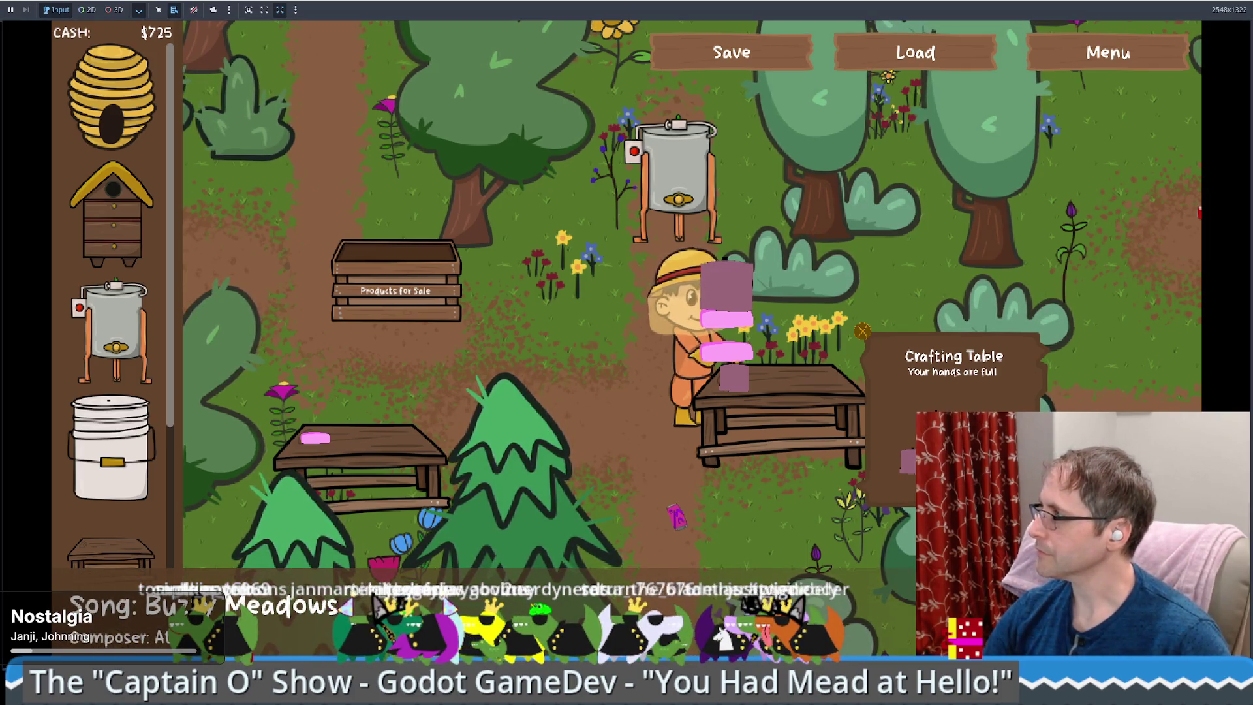
key("alt+Tab")
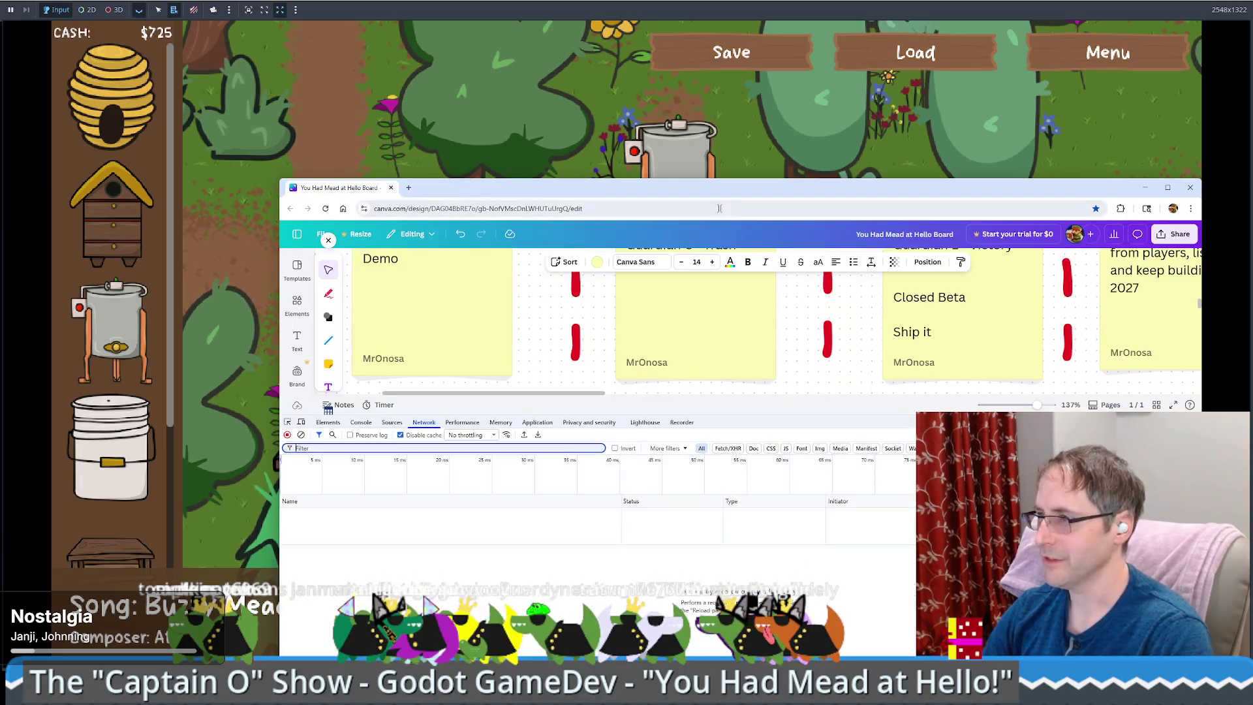
key("F11")
mouse_move(308, 339)
left_mouse_down()
mouse_move(829, 333)
mouse_move(820, 268)
left_mouse_up()
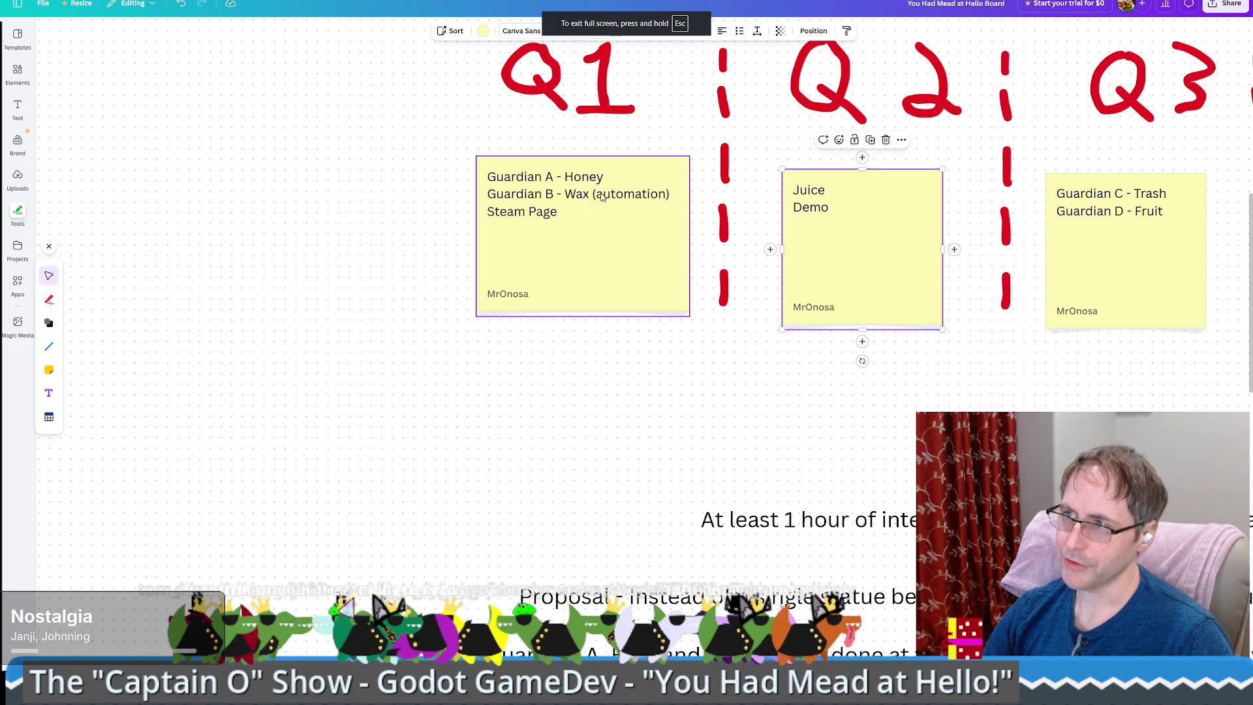
scroll(579, 190, "up", 1)
scroll(490, 294, "up", 5, "ctrl")
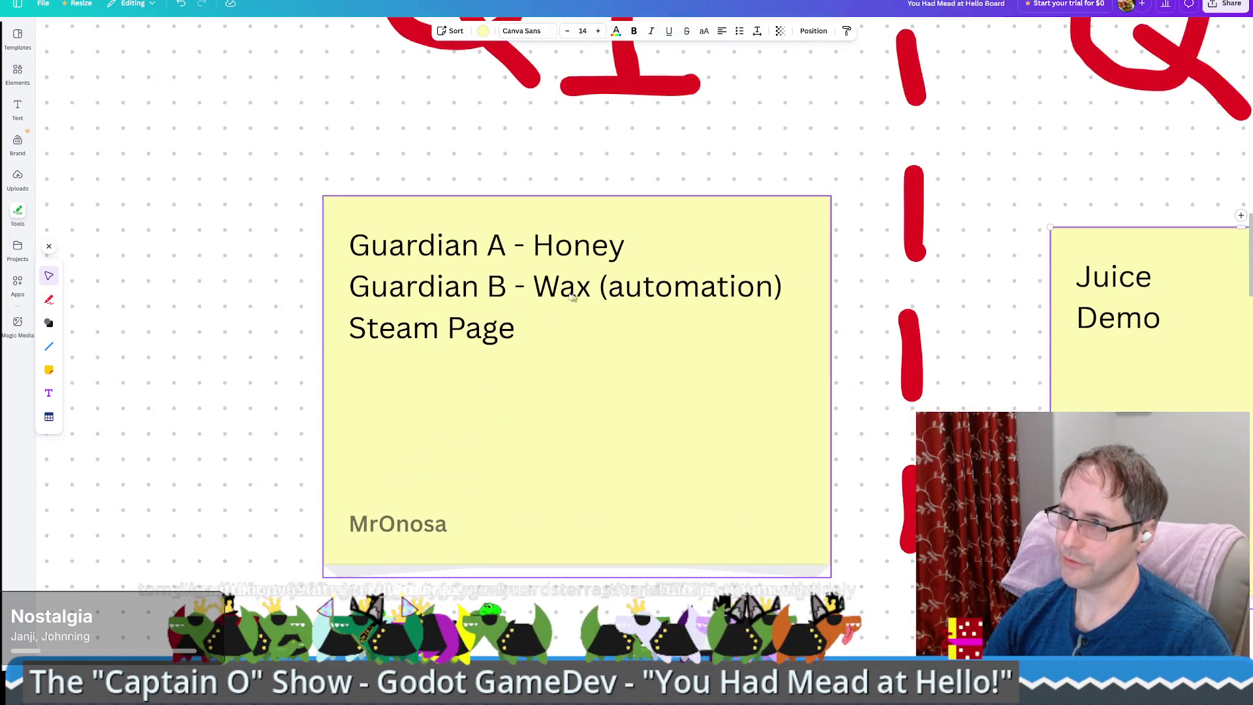
scroll(678, 290, "up", 2)
left_click(587, 360)
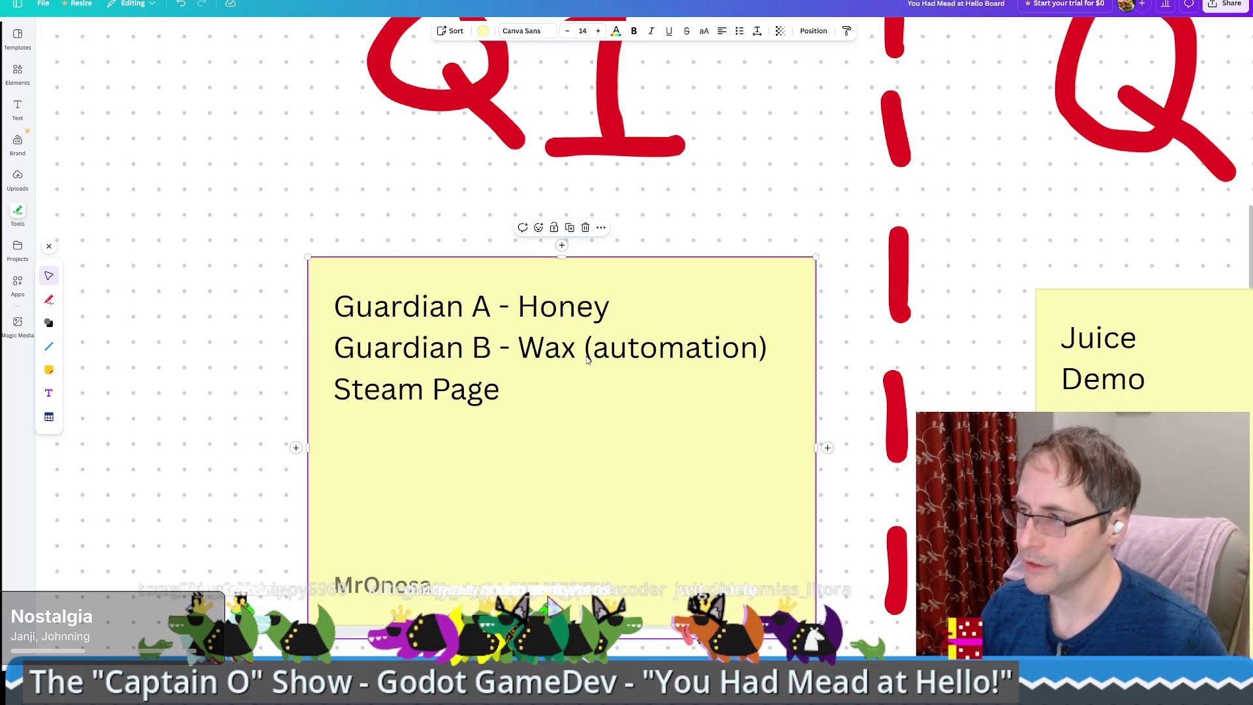
scroll(590, 355, "down", 5)
scroll(588, 362, "down", 5)
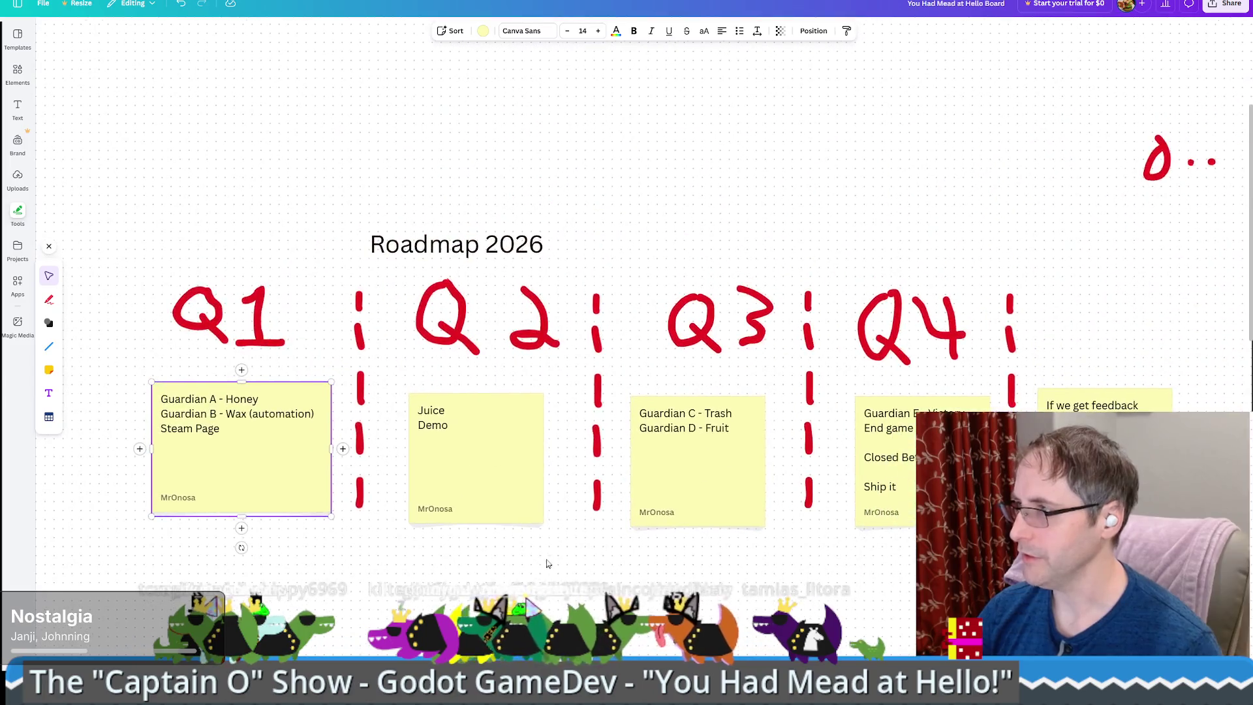
scroll(590, 362, "down", 2)
scroll(718, 327, "right", 10)
scroll(718, 327, "up", 3)
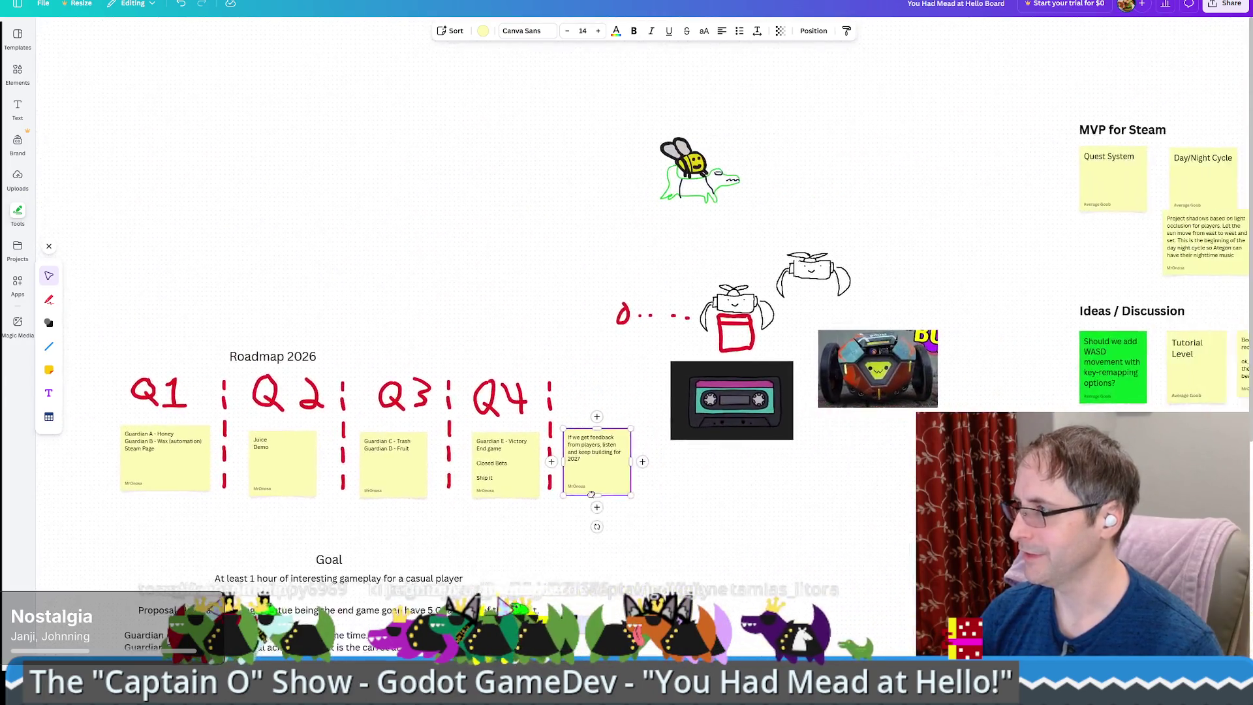
scroll(750, 319, "up", 6)
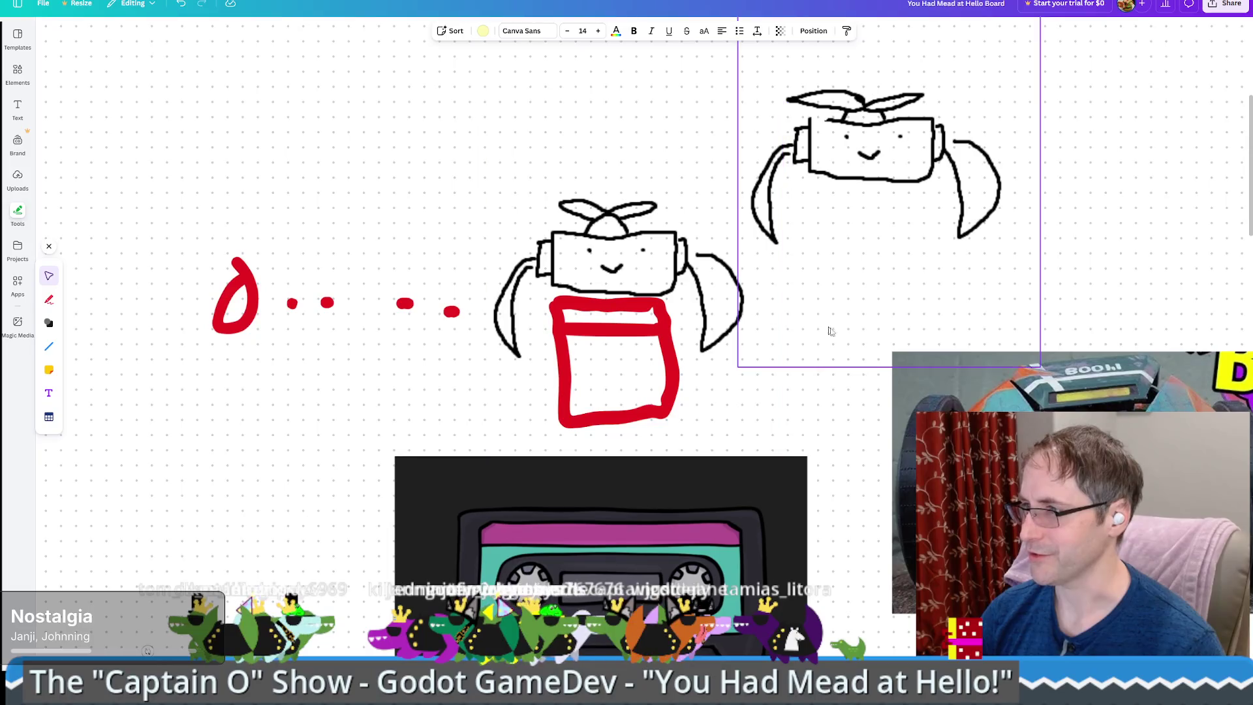
left_click(805, 342)
scroll(806, 392, "up", 2)
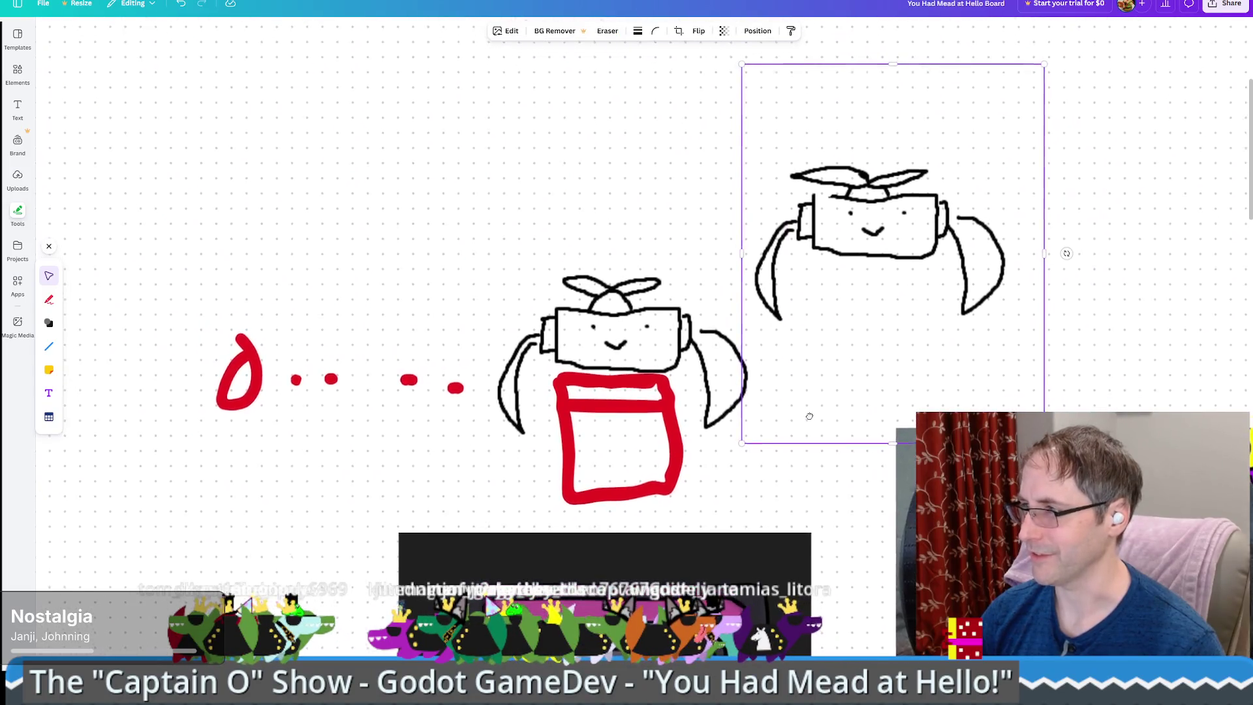
scroll(814, 420, "down", 2)
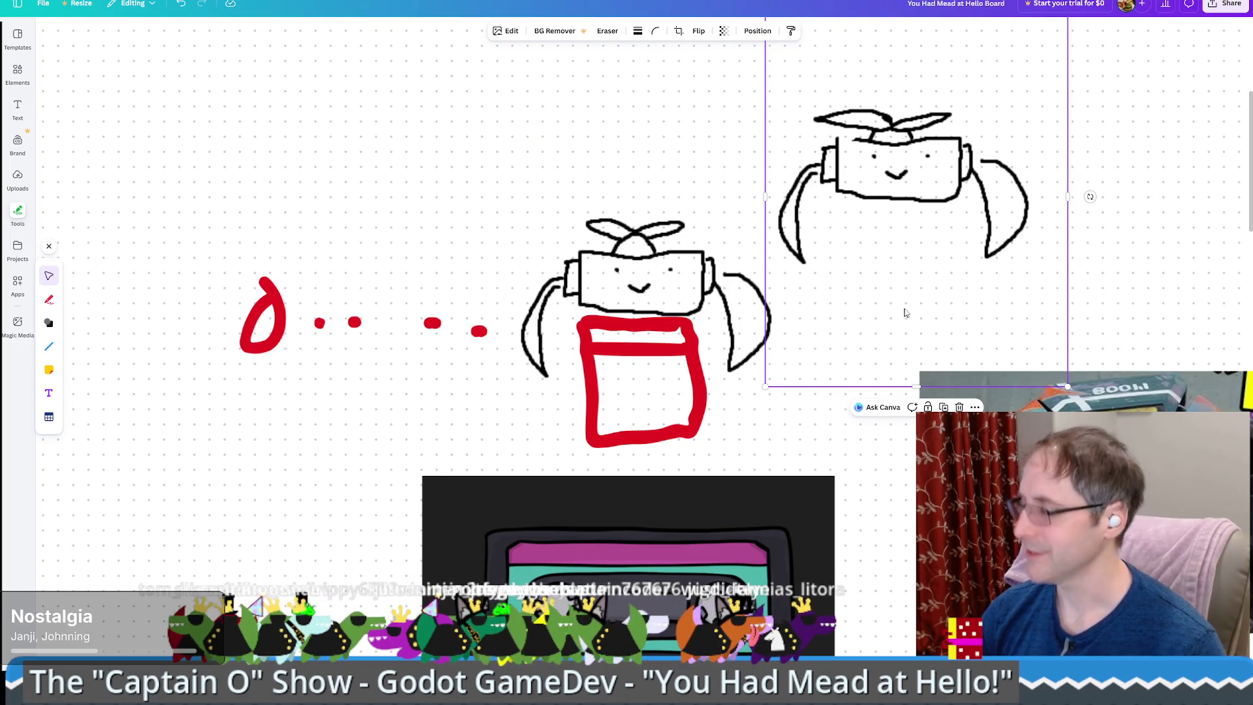
left_click_drag(905, 2, 906, 193)
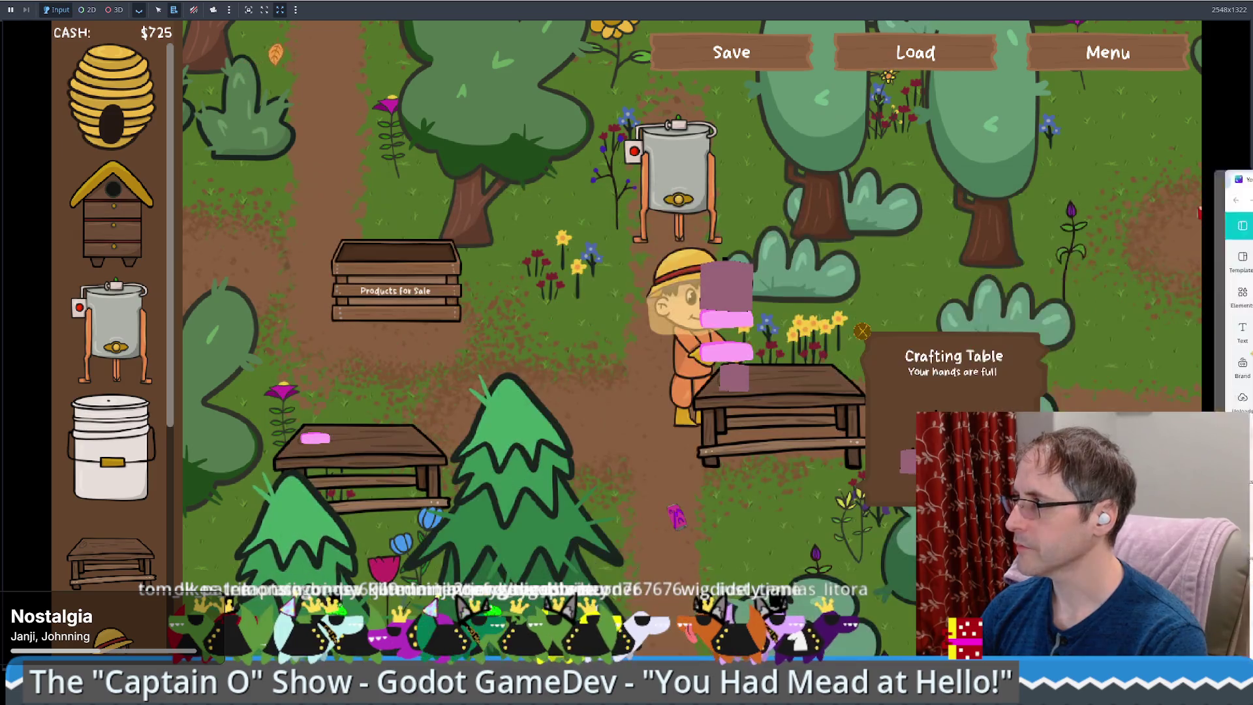
left_click(856, 173)
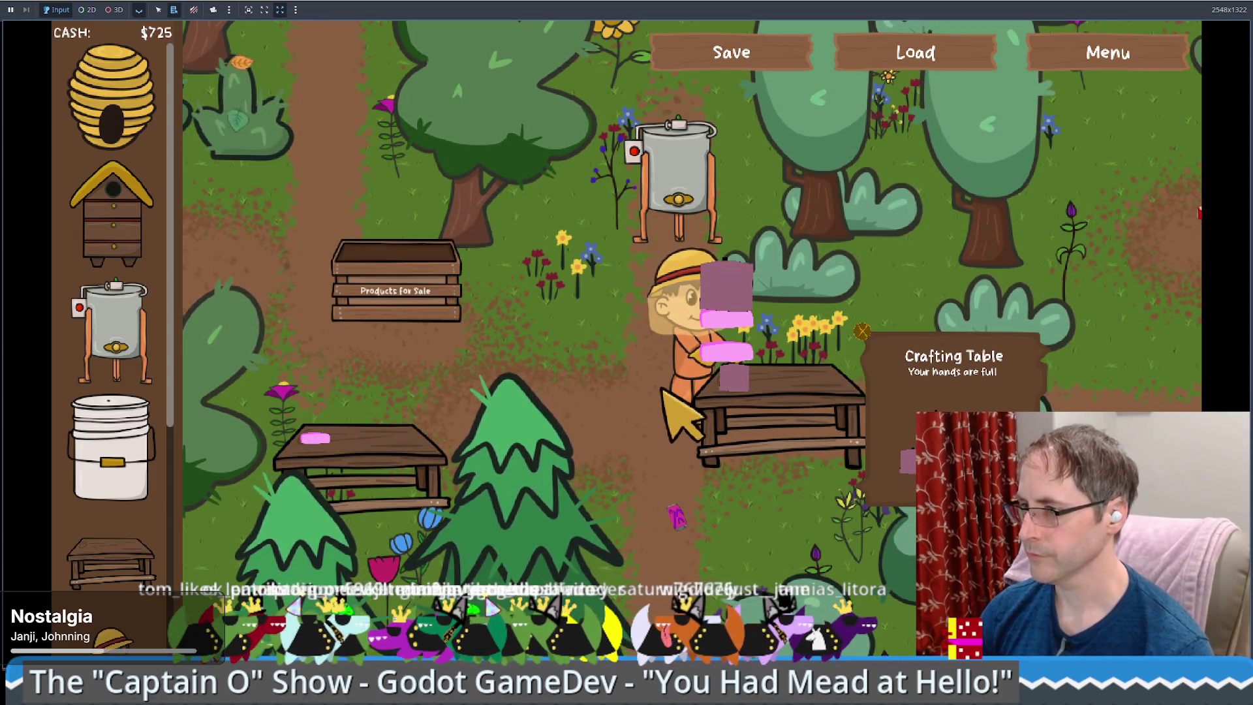
- Drag a Human Made Bee Hive onto the map right of the crafting table, spending $300
key("a")
key("d")
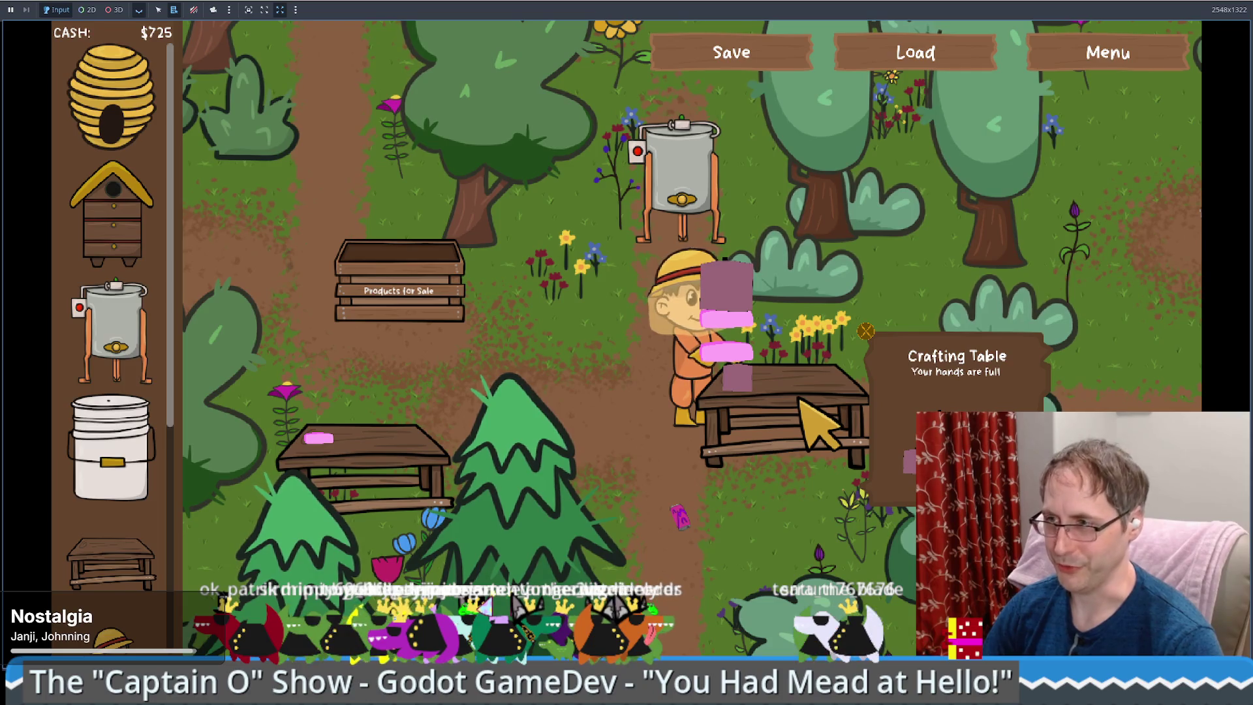
mouse_move(154, 134)
left_mouse_down()
mouse_move(554, 307)
mouse_move(509, 288)
left_mouse_up()
left_click_drag(112, 208, 1109, 281)
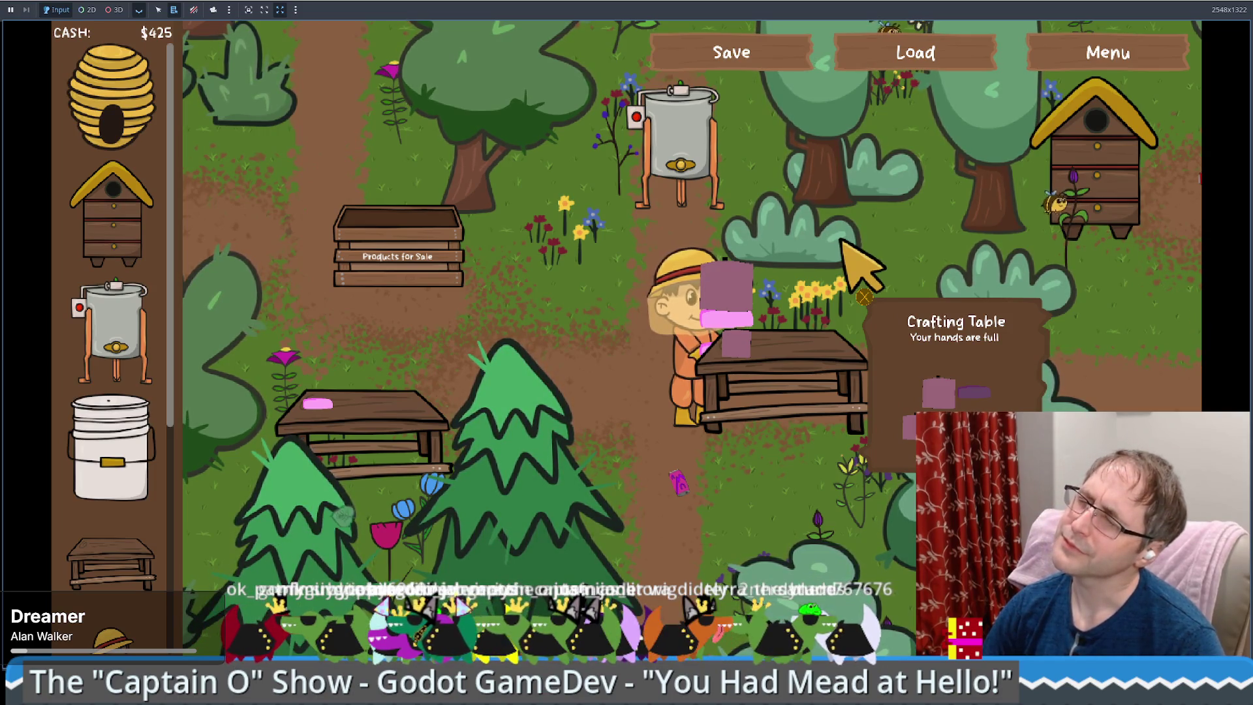
key("Down")
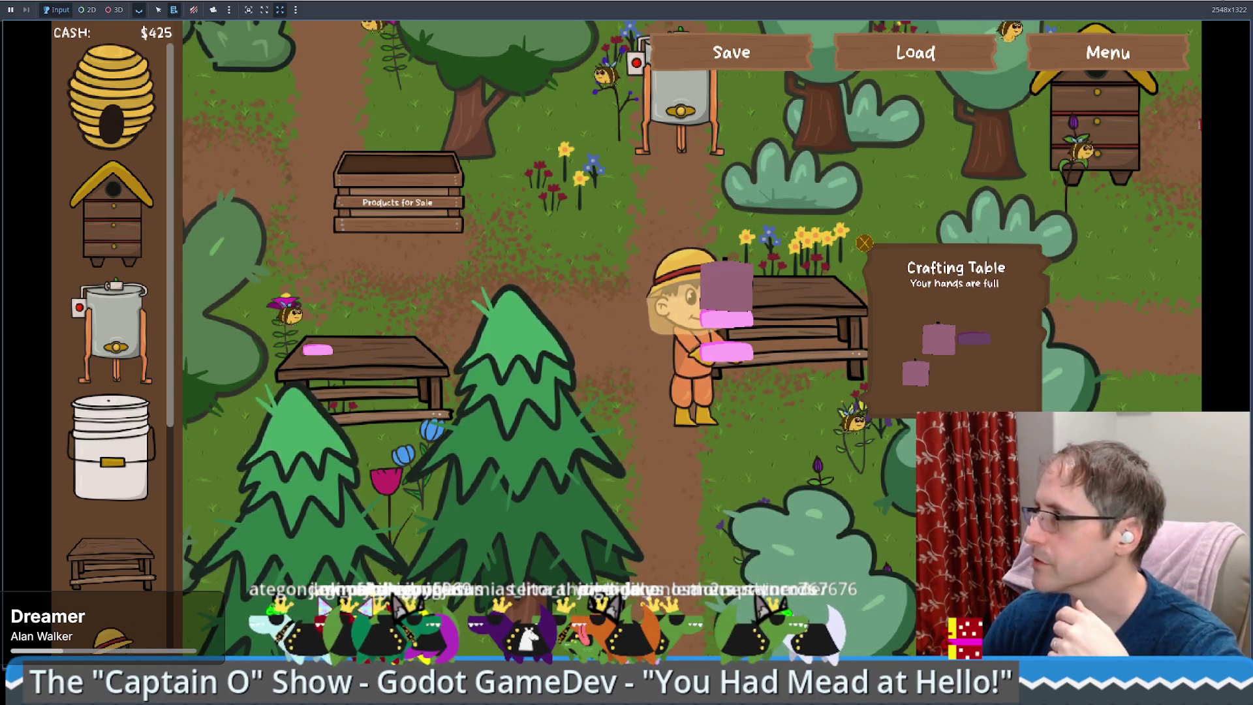
- Stop the running beekeeper game with F8
key("F8")
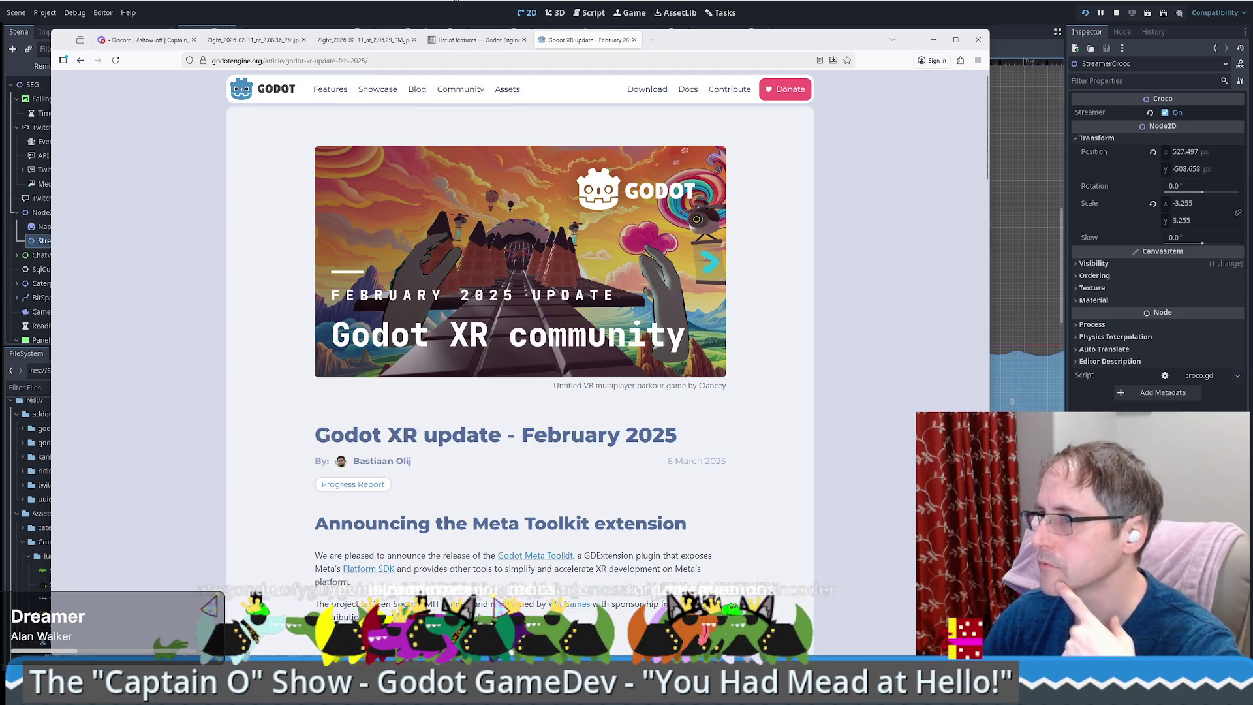
- Leave the browser and open 'You had mead at hello' from the Project Manager for editing
key("alt+Tab")
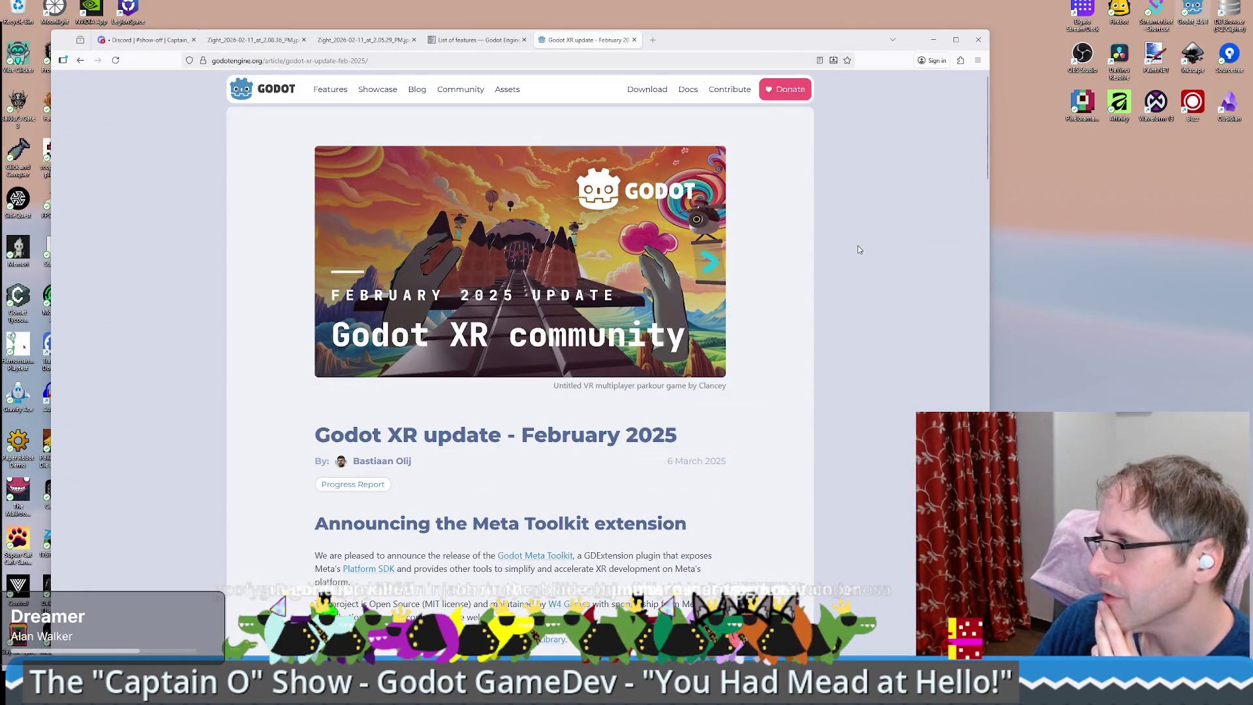
left_click(526, 196)
left_click(853, 194)
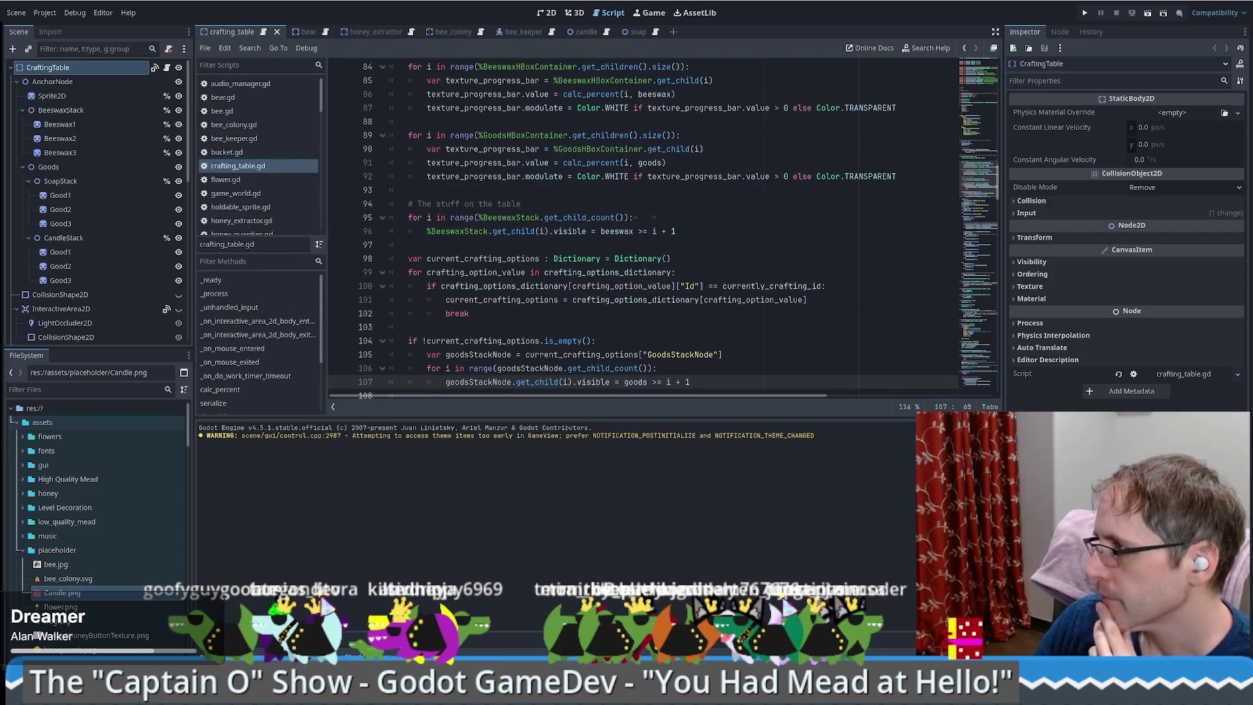
- View the crafting table scene, reload it from its saved version, and quit the Godot editor
left_click(547, 12)
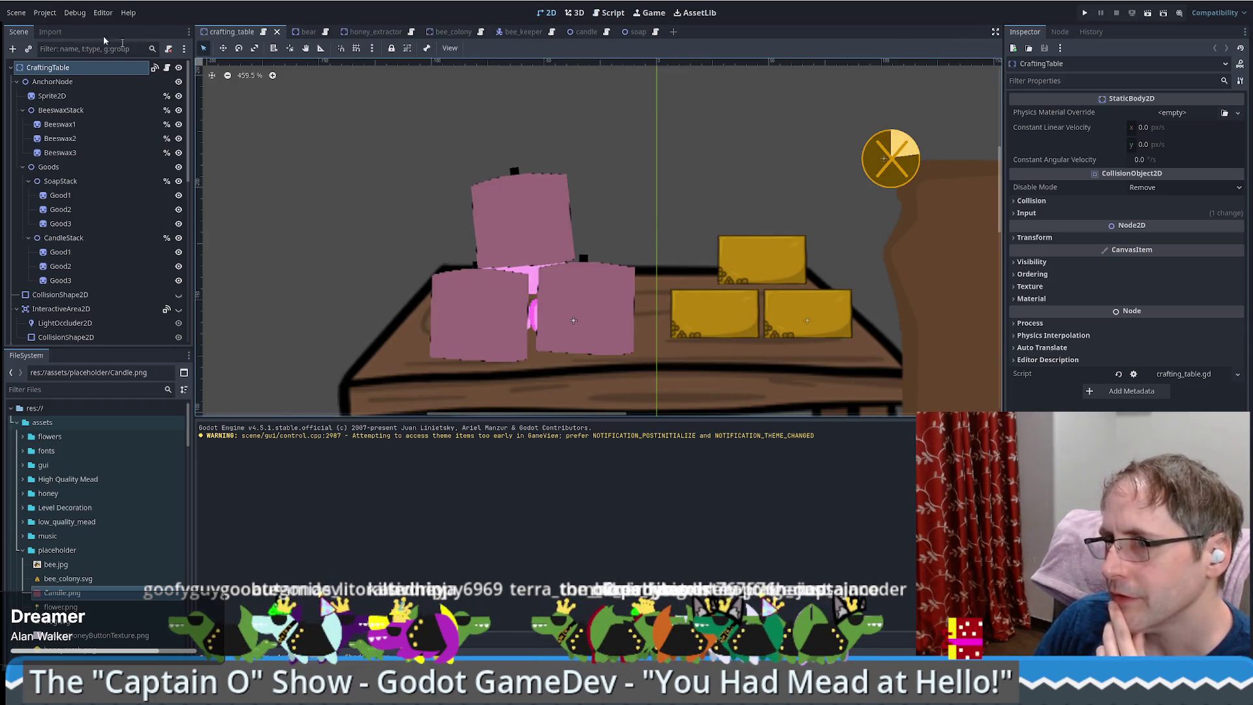
left_click(16, 12)
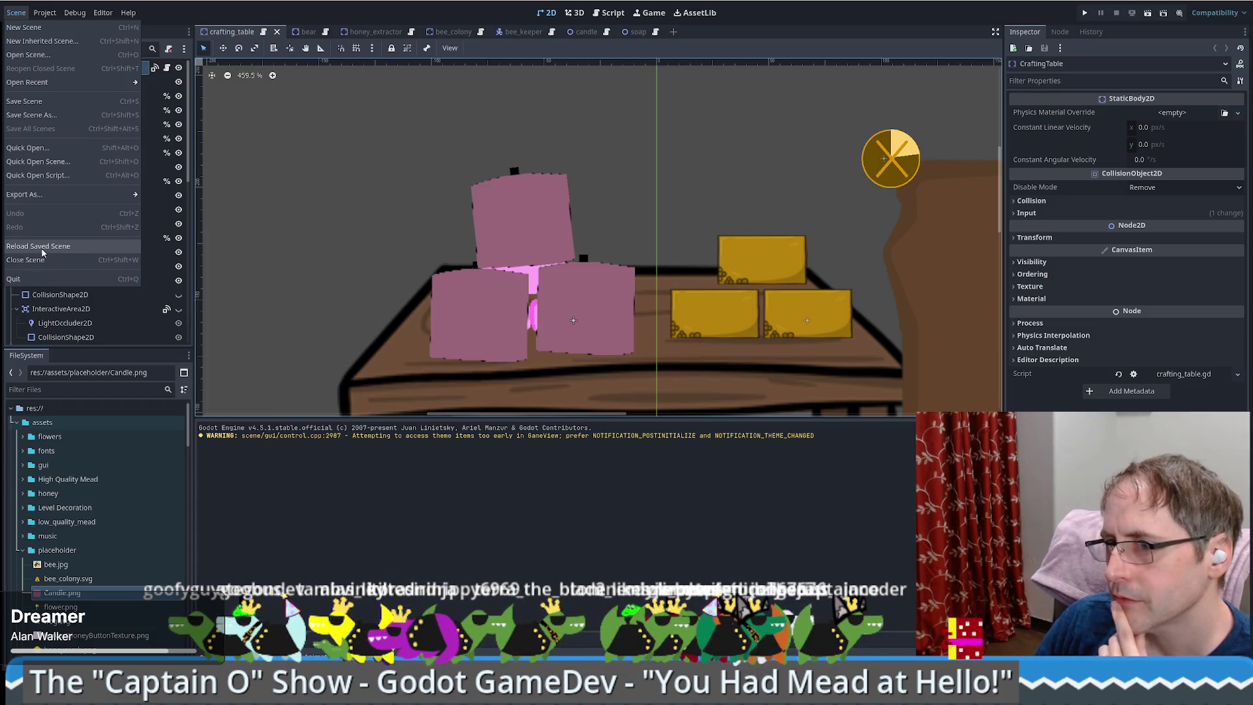
left_click(42, 250)
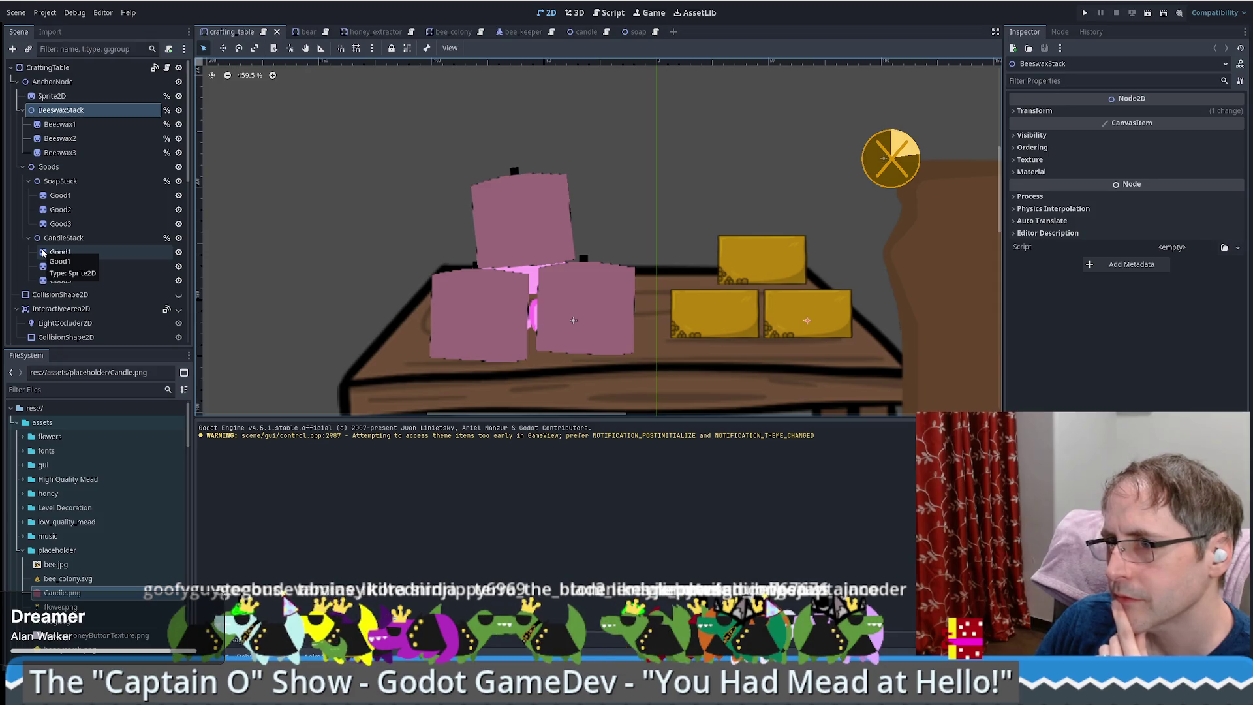
left_click(24, 15)
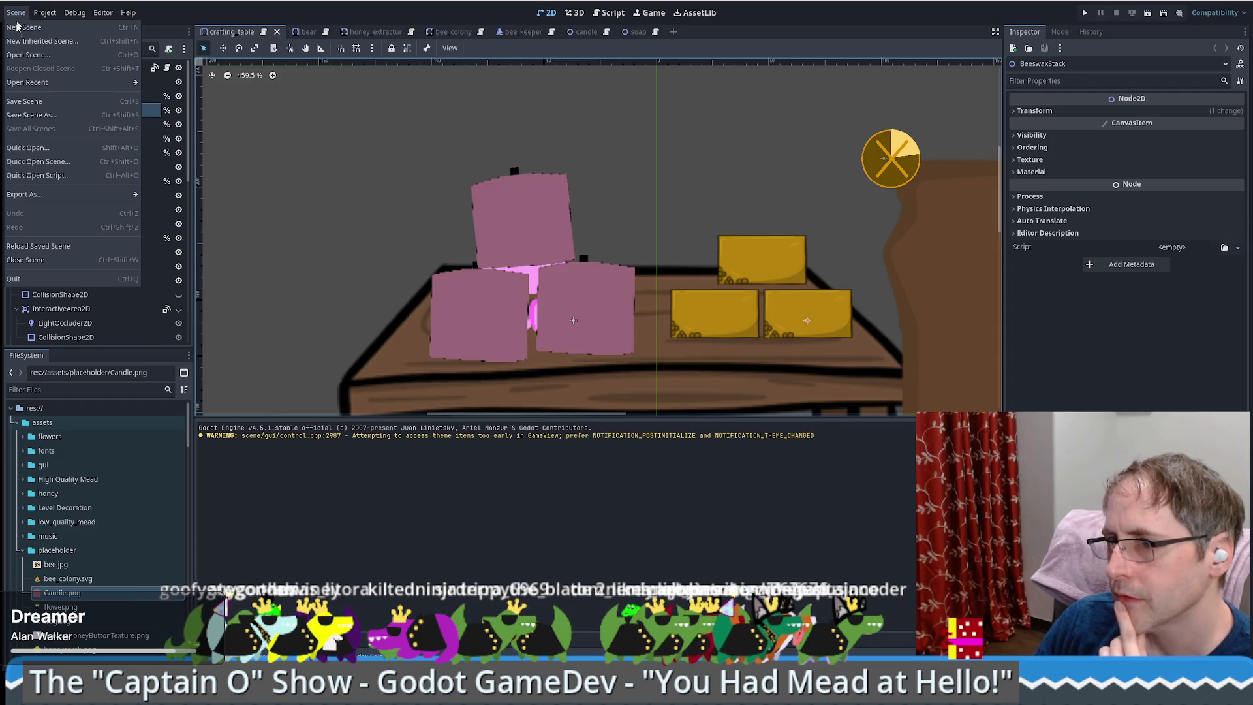
left_click(16, 278)
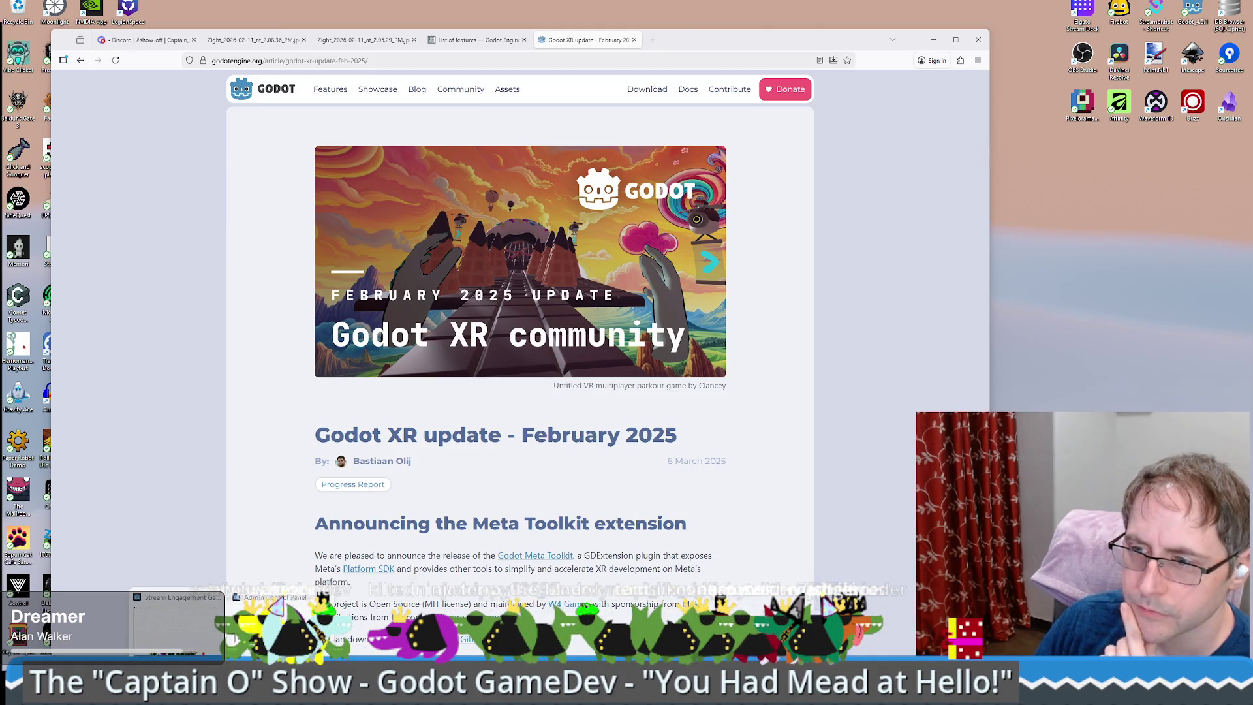
- Look over the croco scene in the other Godot editor, then relaunch Godot from the desktop icon
key("alt+Tab")
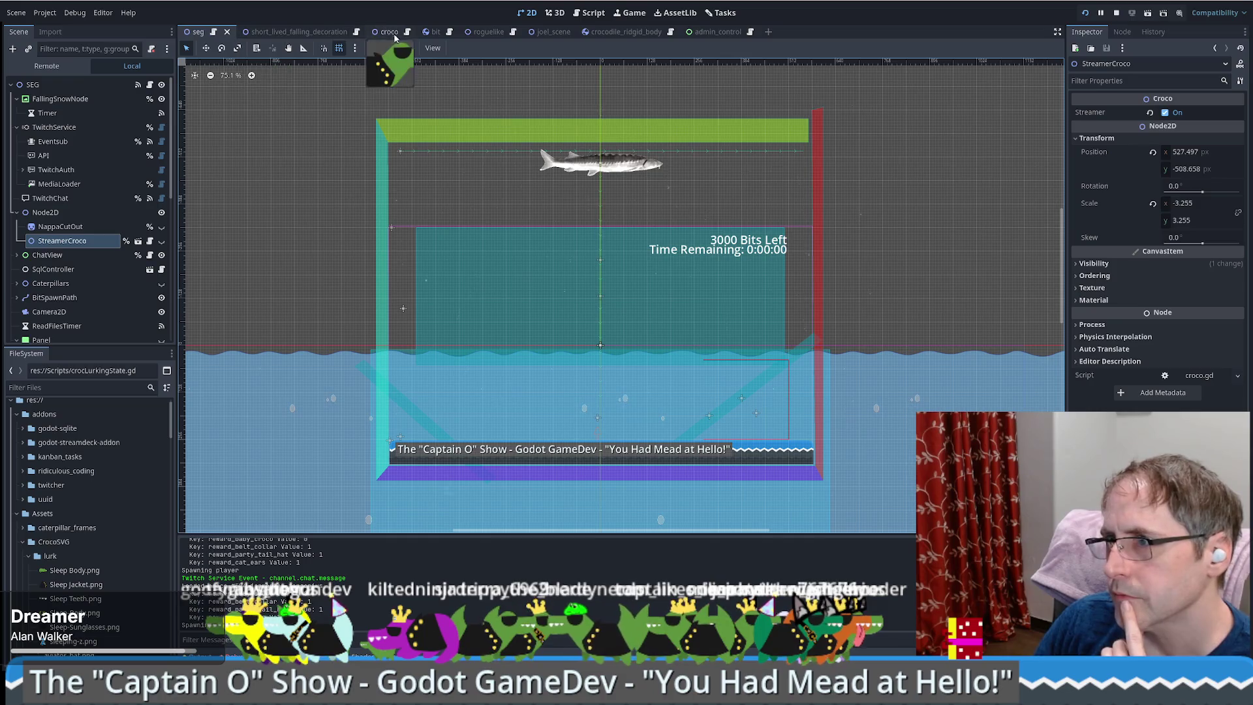
left_click(390, 32)
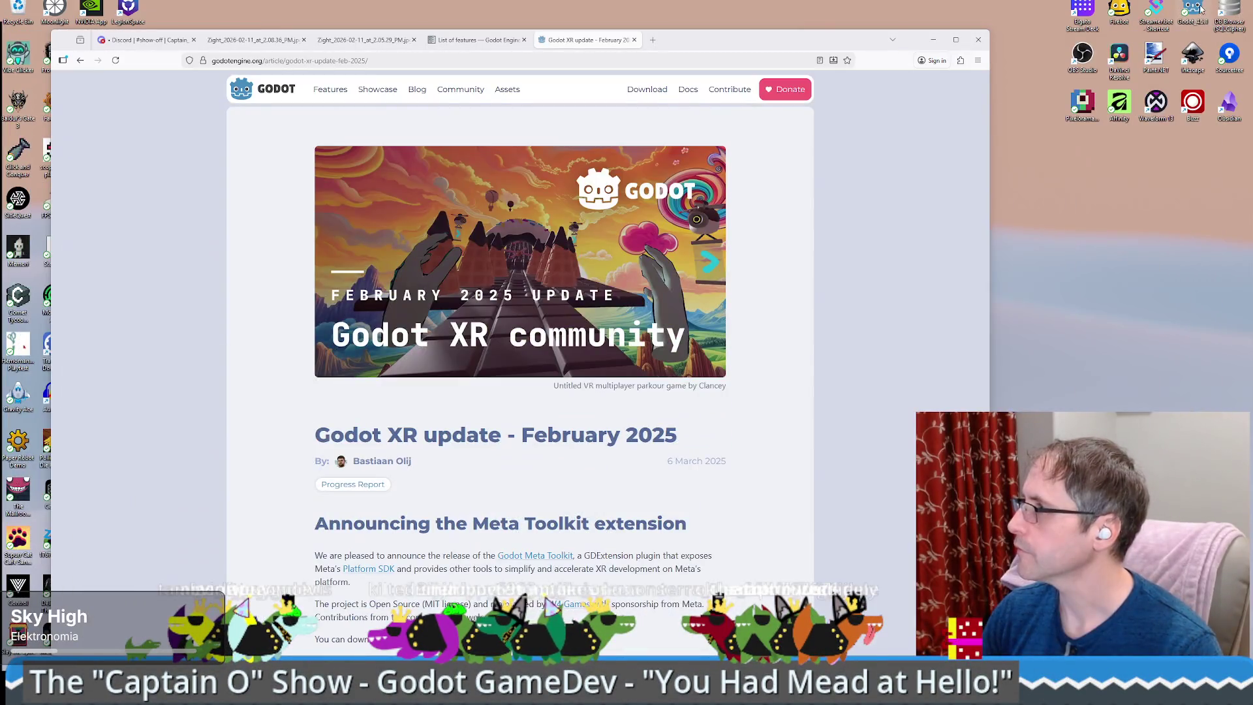
double_click(1201, 8)
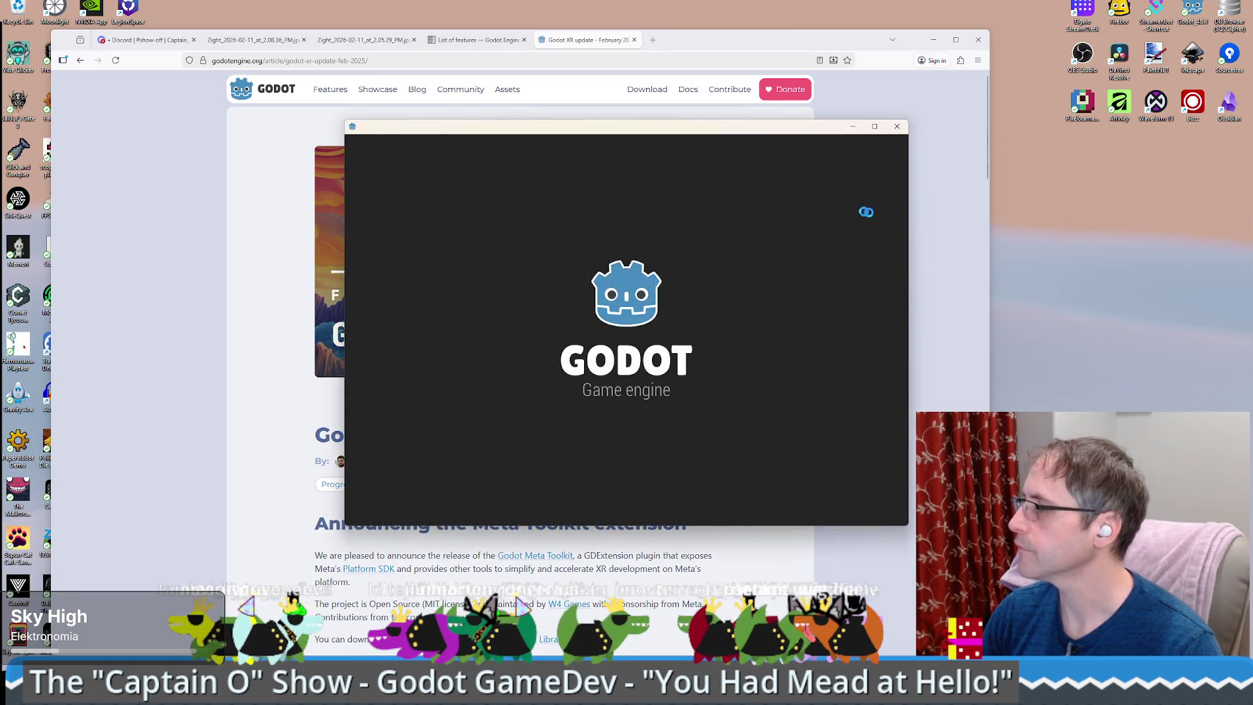
- Open the beekeeping project, run it to the You Had Mead at Hello! title menu, and mute the audio
left_click(844, 189)
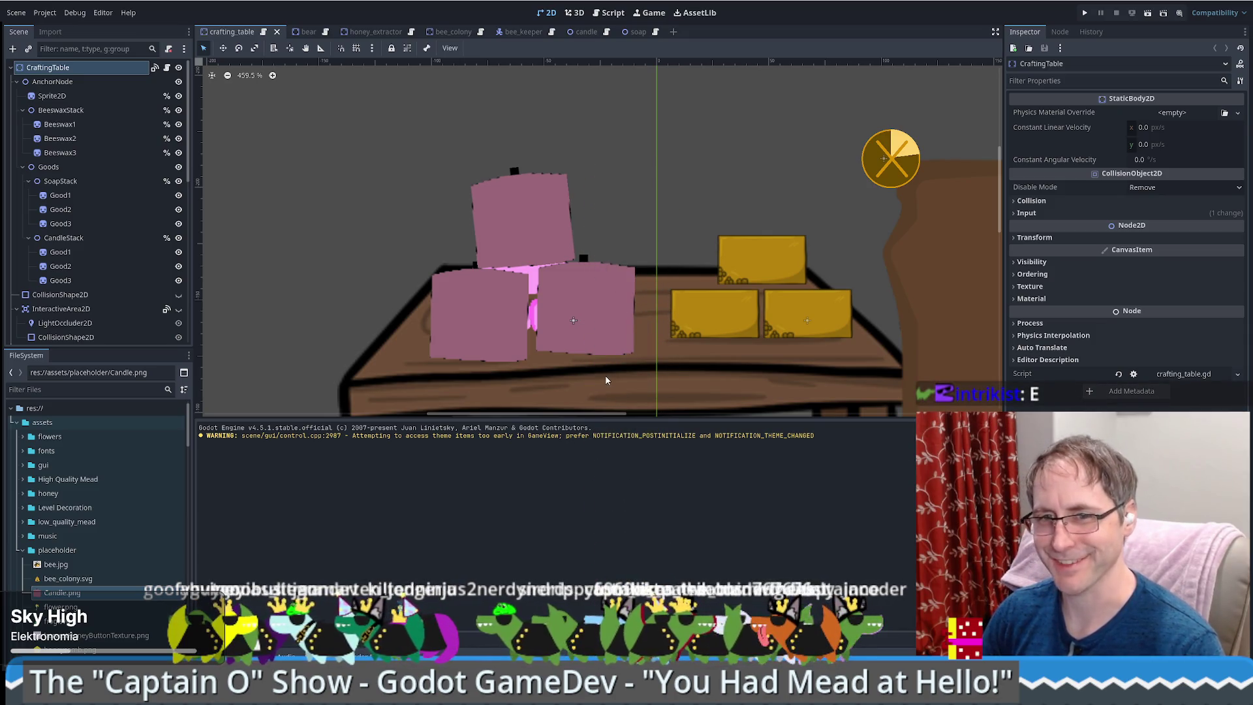
left_click(1083, 13)
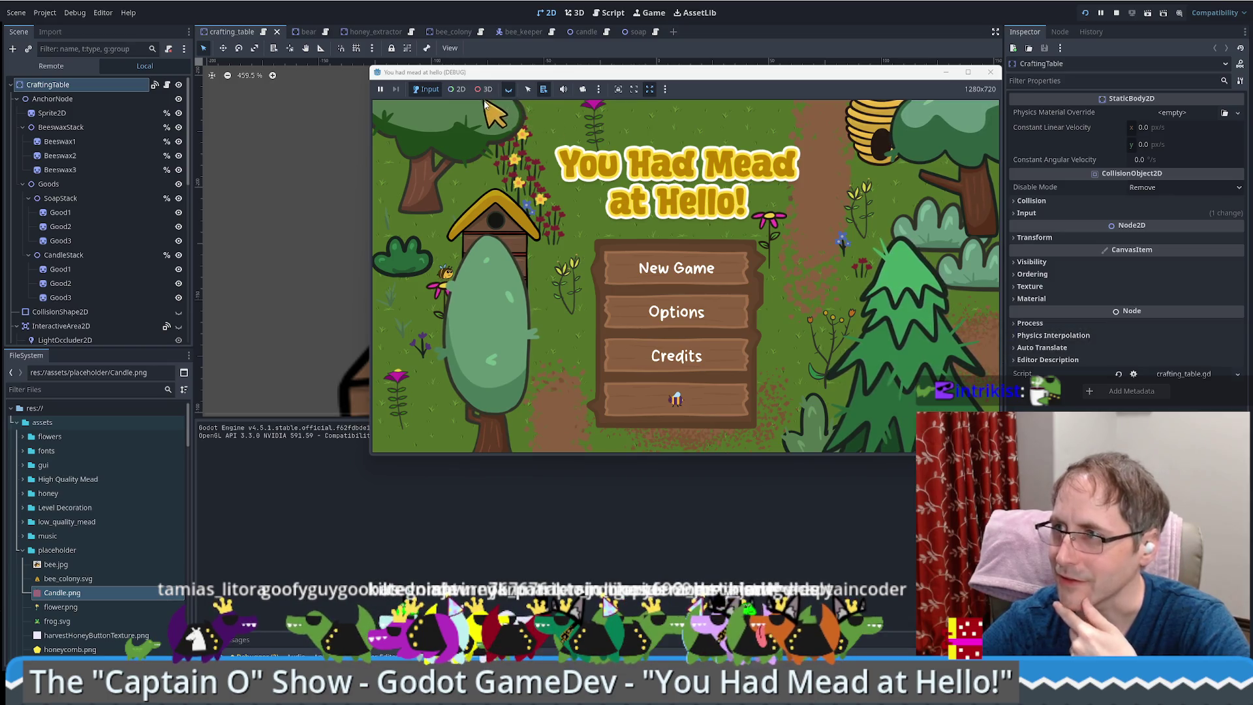
left_click(564, 89)
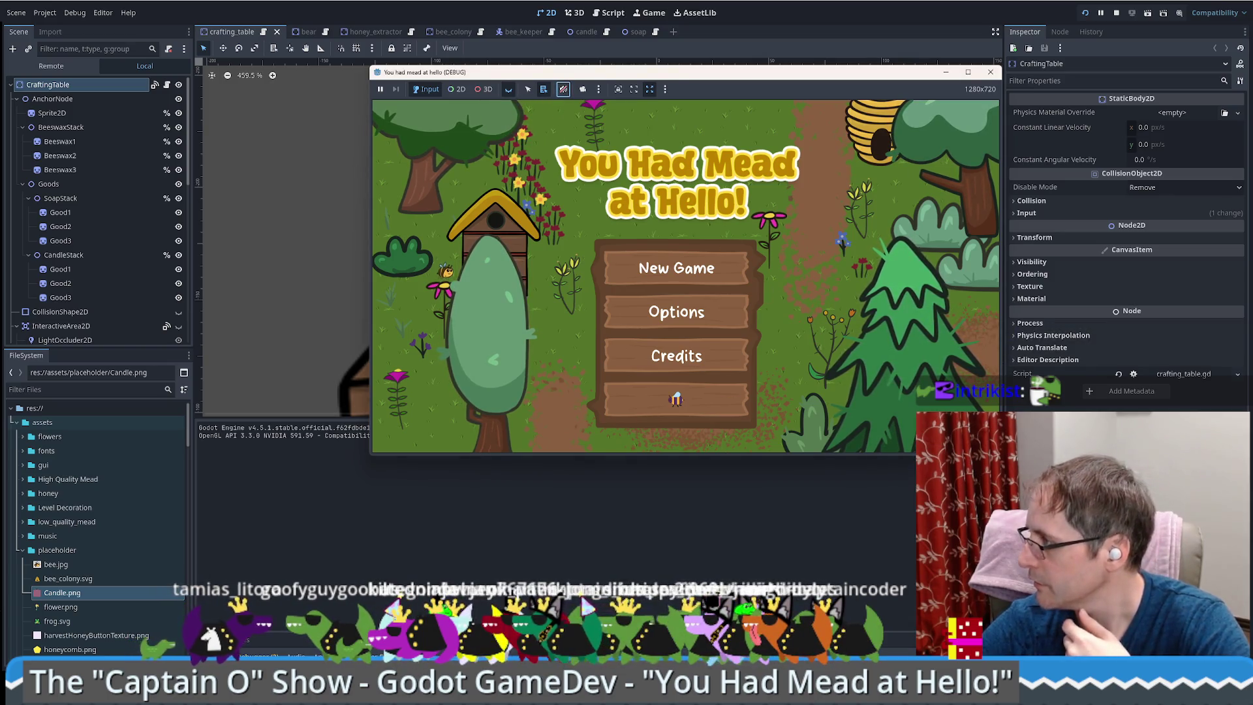
- Start a new game and place a crafting table and a natural bee hive on the map
left_click(682, 274)
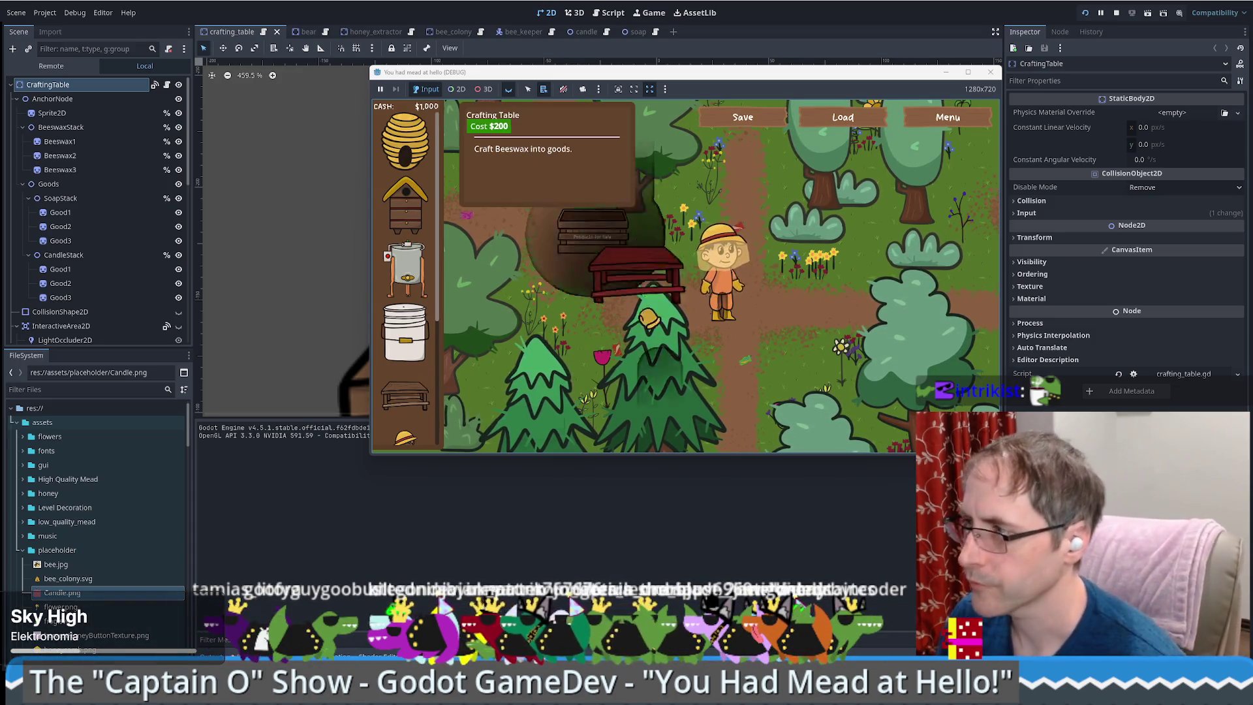
left_click_drag(405, 395, 797, 320)
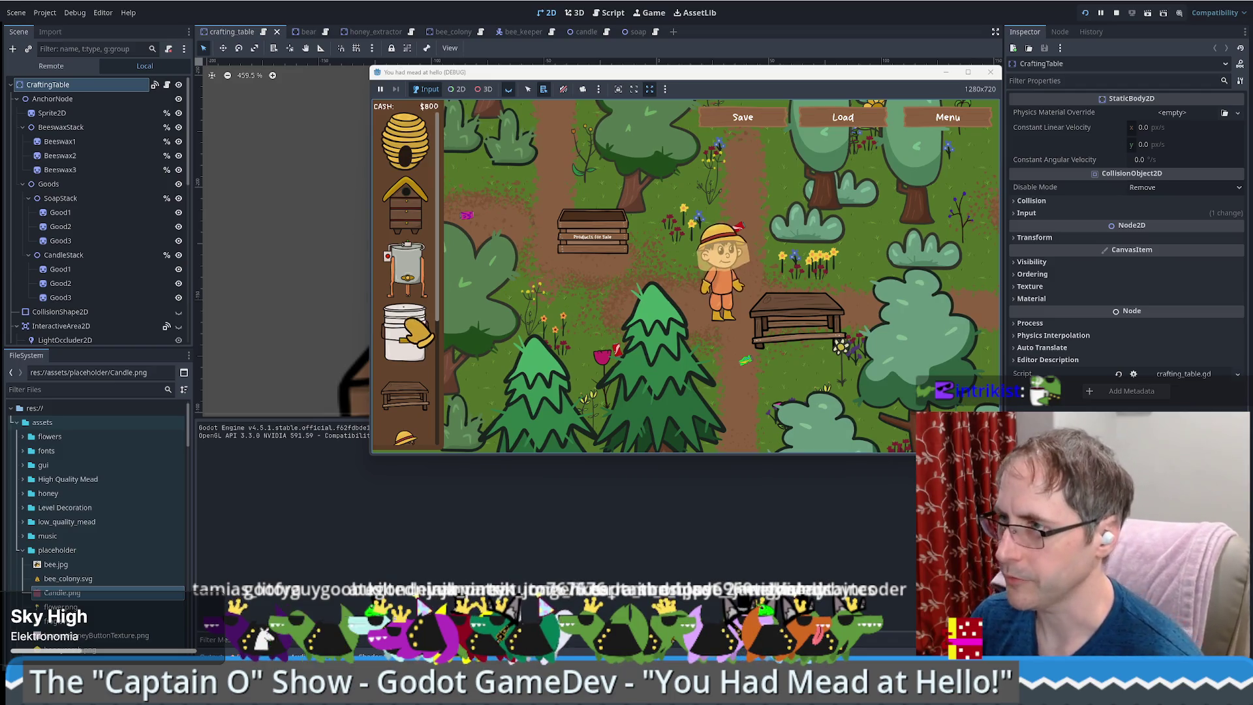
left_click_drag(405, 140, 736, 191)
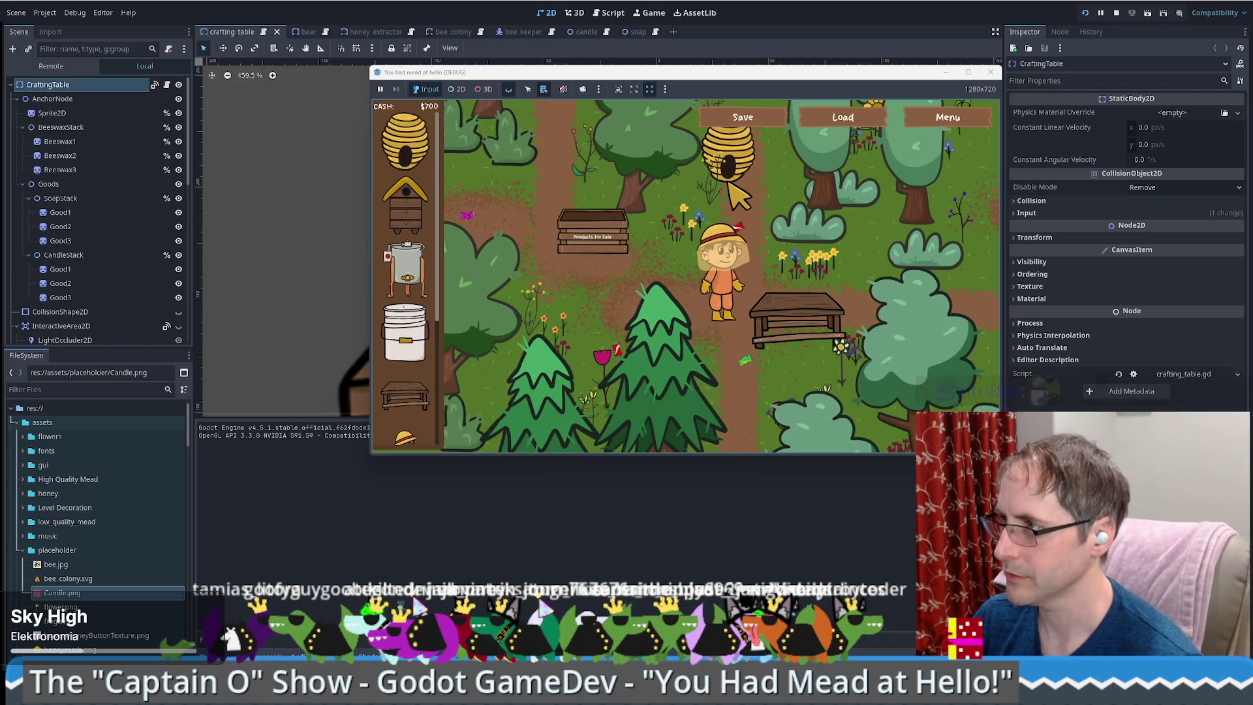
left_click(740, 193)
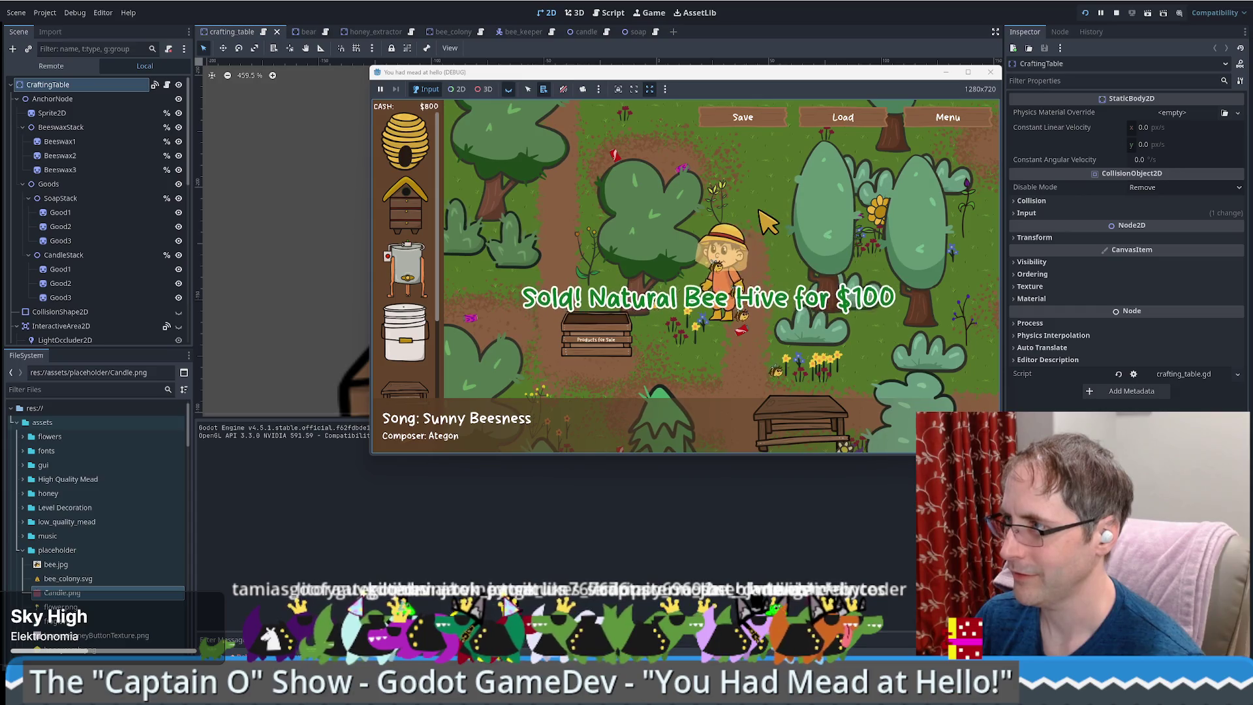
- Buy a human-made bee hive and walk the beekeeper over to view its stats
left_click(405, 203)
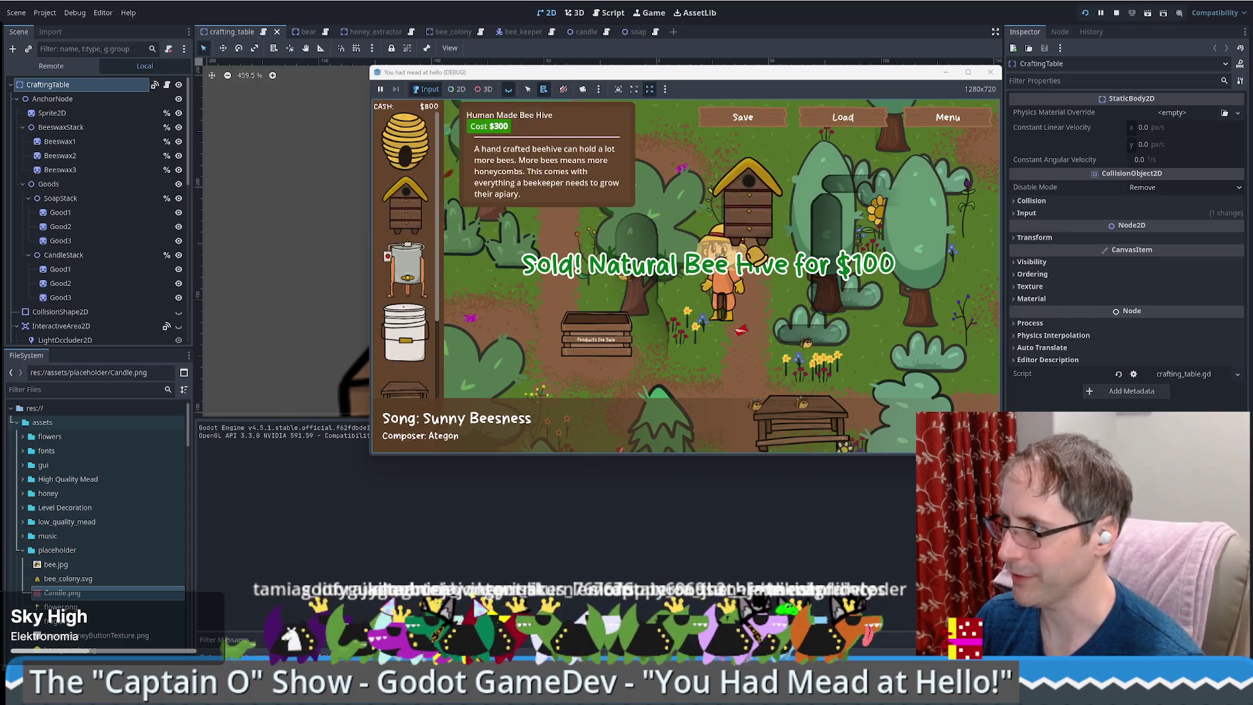
left_click(788, 262)
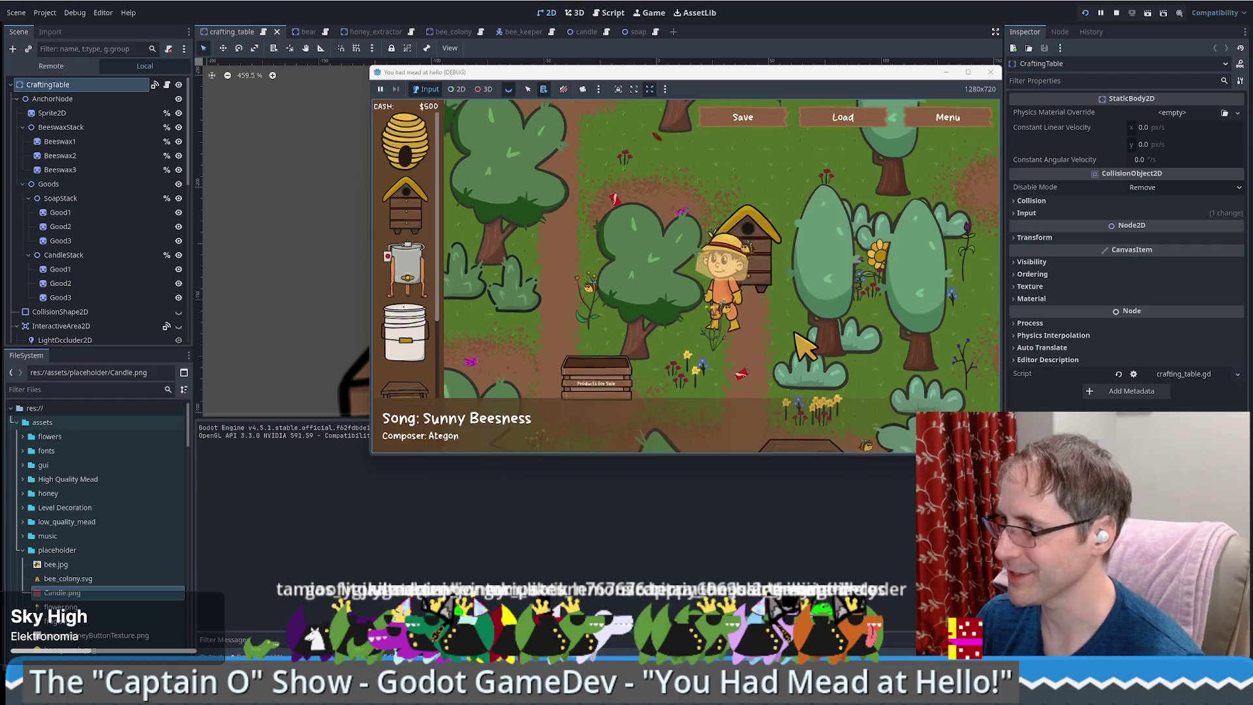
mouse_move(406, 202)
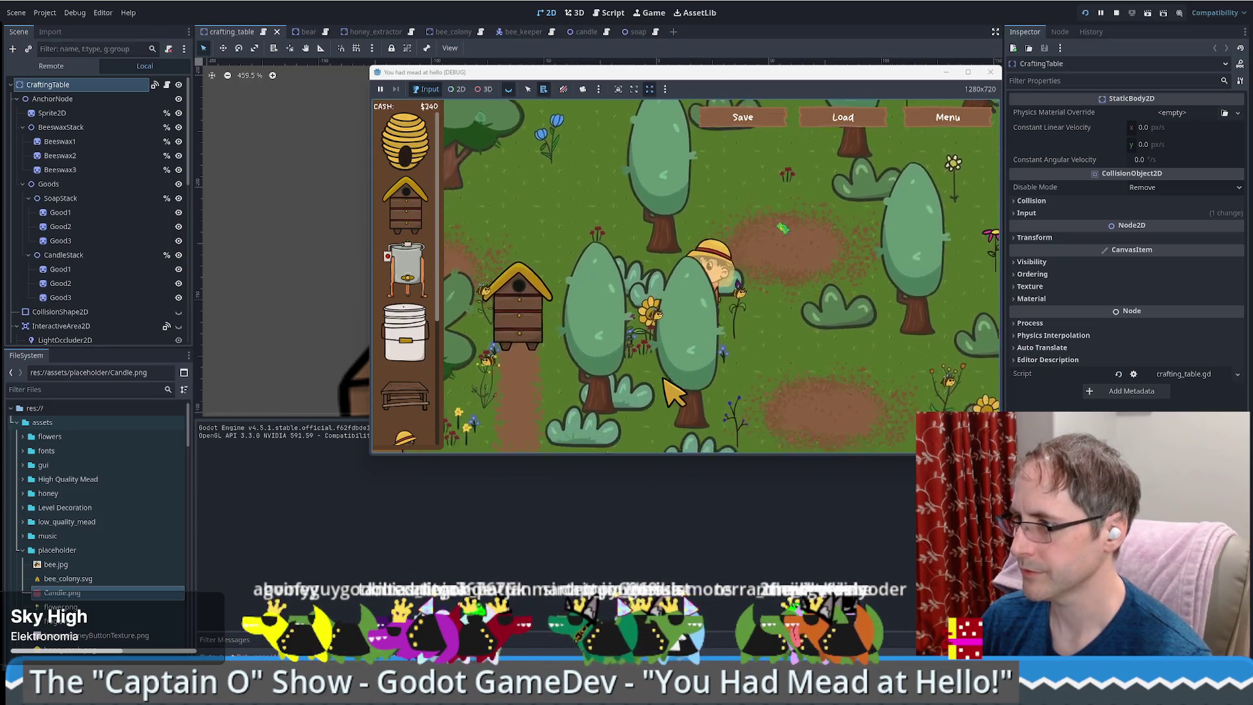
- Walk the beekeeper to the hive with WASD and take its ready honeycomb
key("a")
key("s")
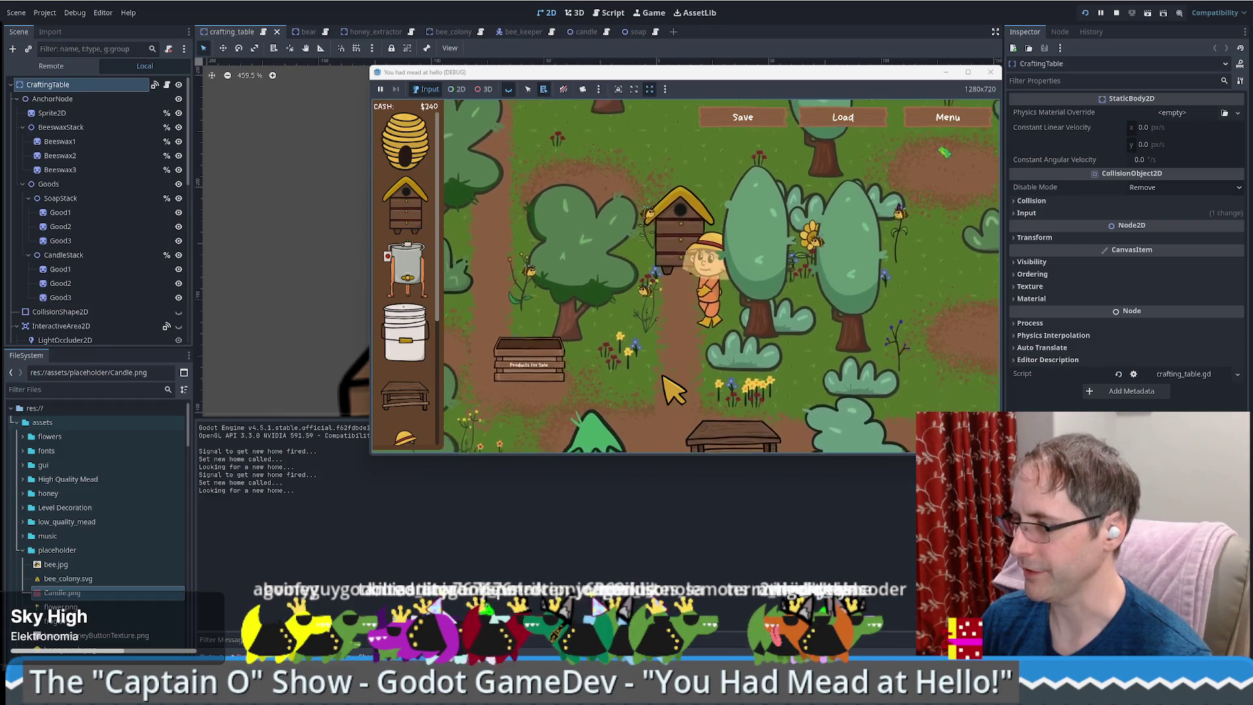
key("w")
key("d")
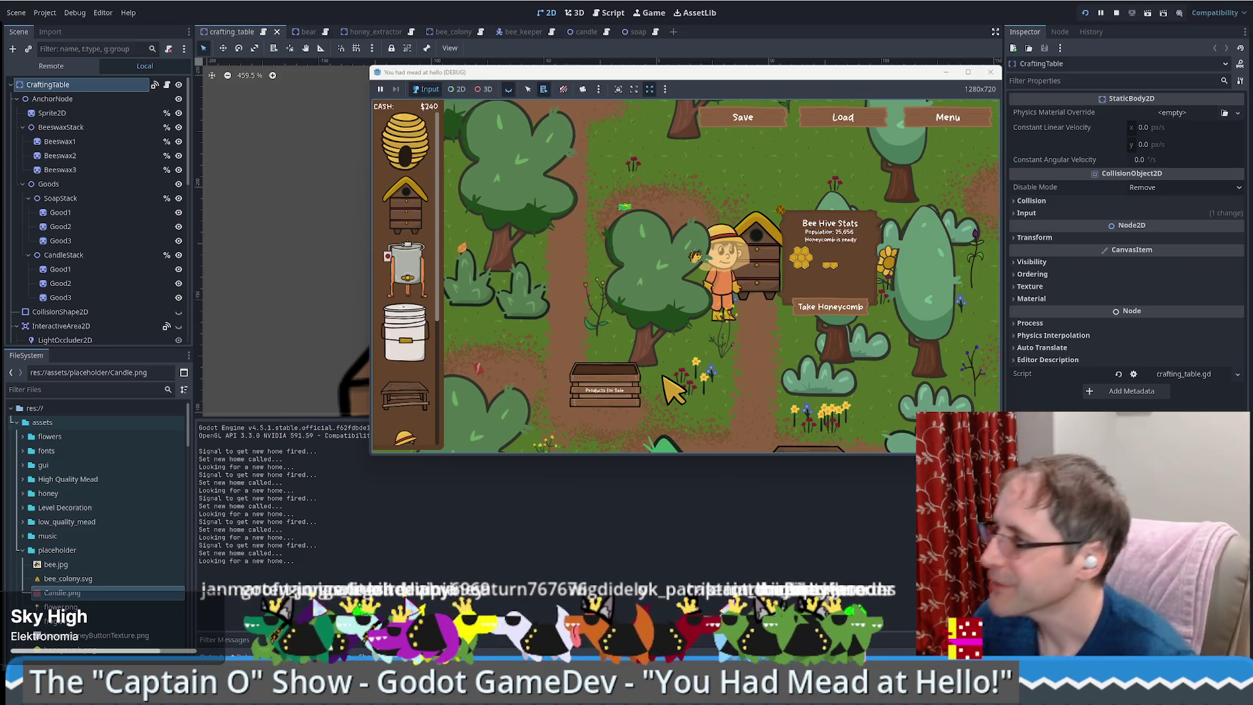
left_click(831, 307)
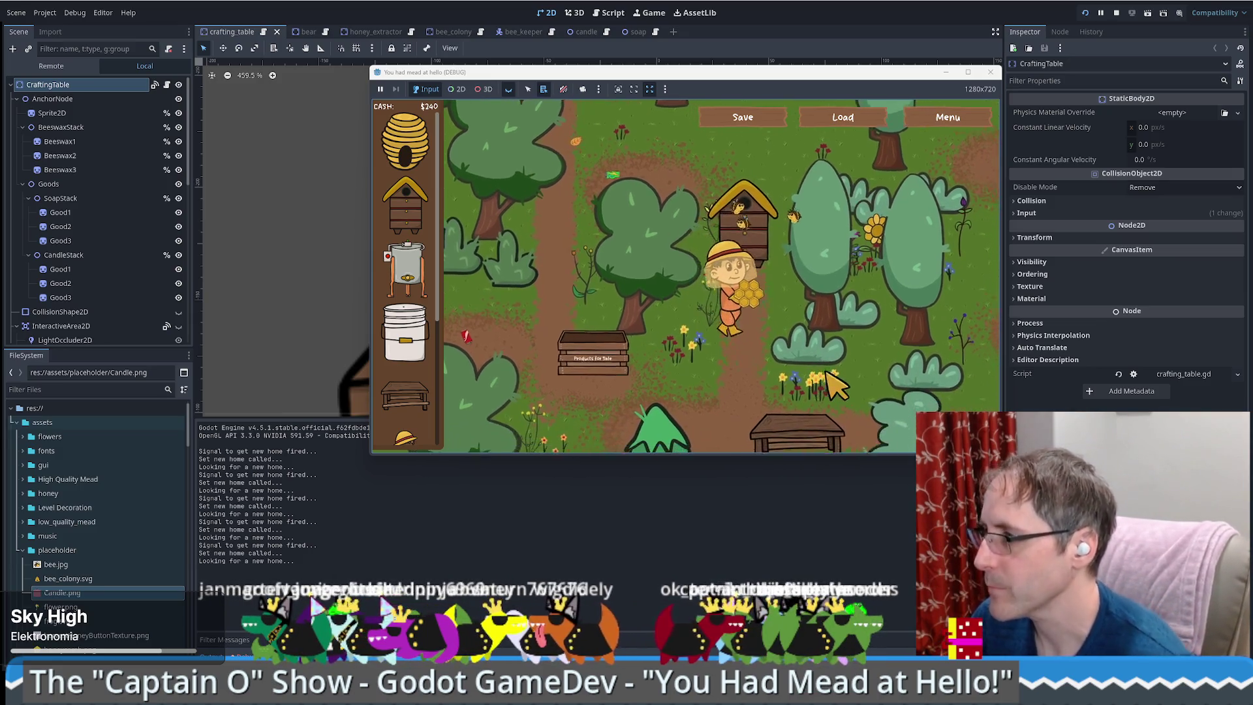
- Place a honey extractor in the world and walk the beekeeper around it
key("Down")
left_click_drag(406, 267, 589, 369)
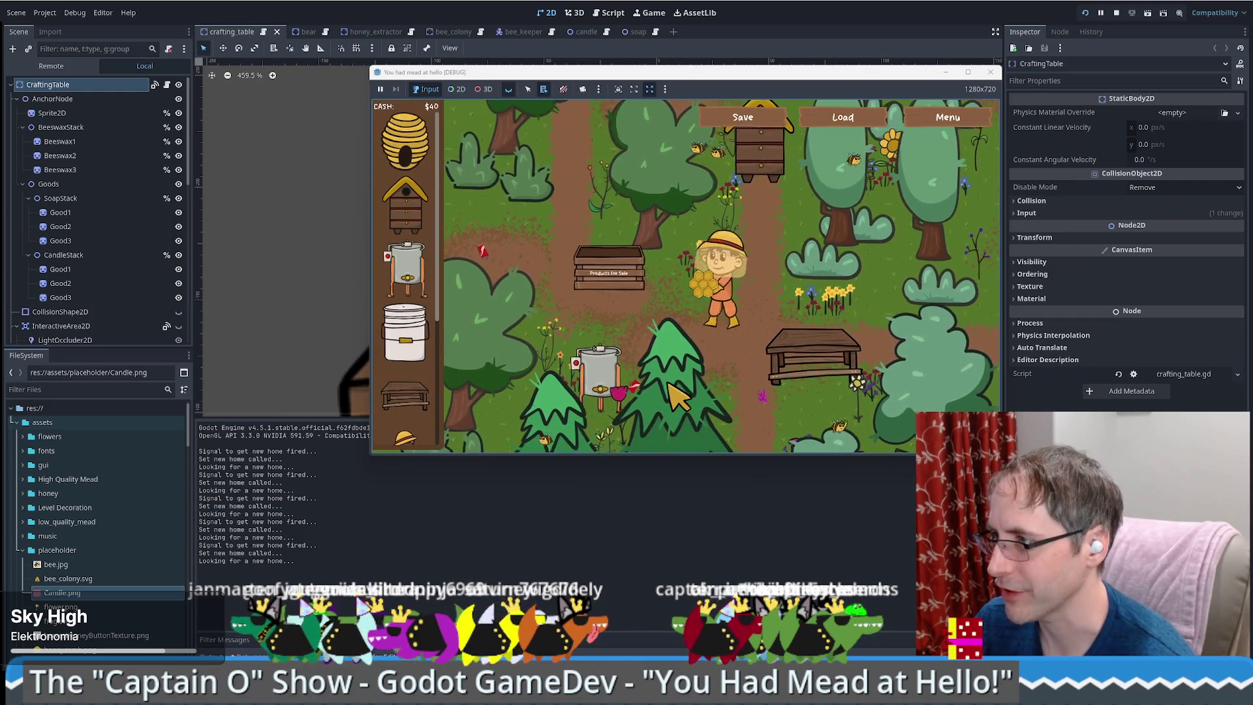
key("Down")
key("Left")
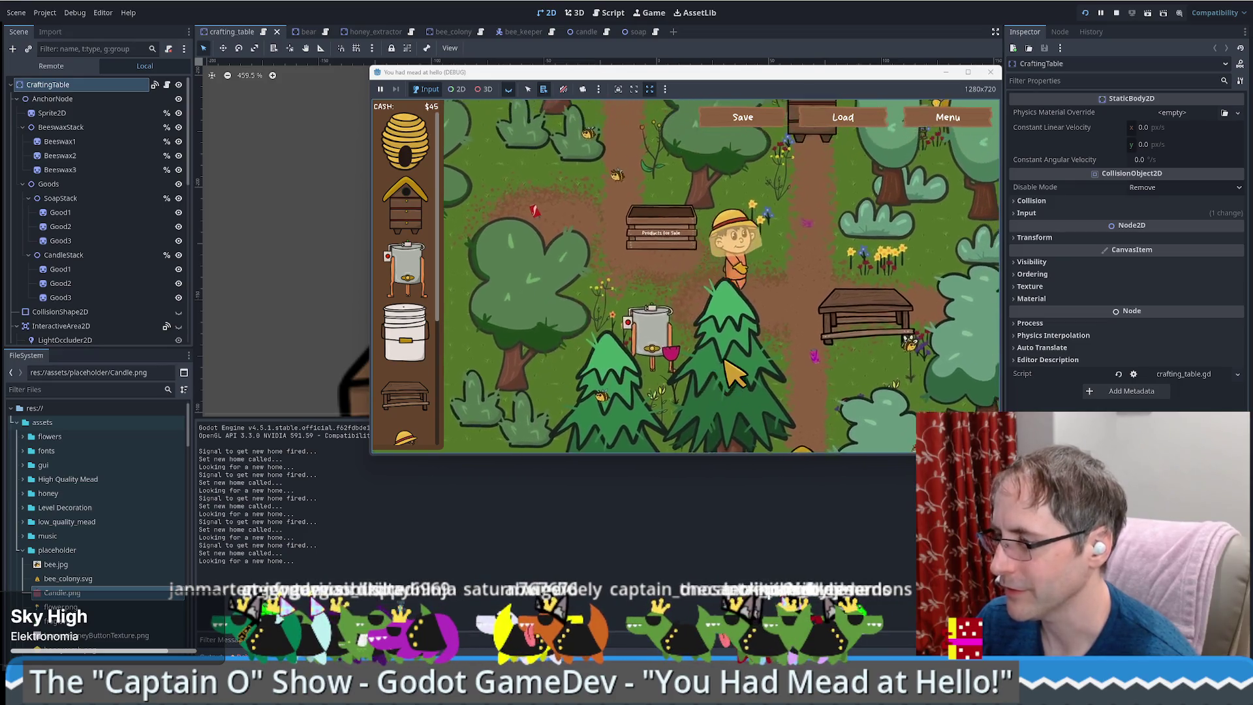
key("Up")
key("Right")
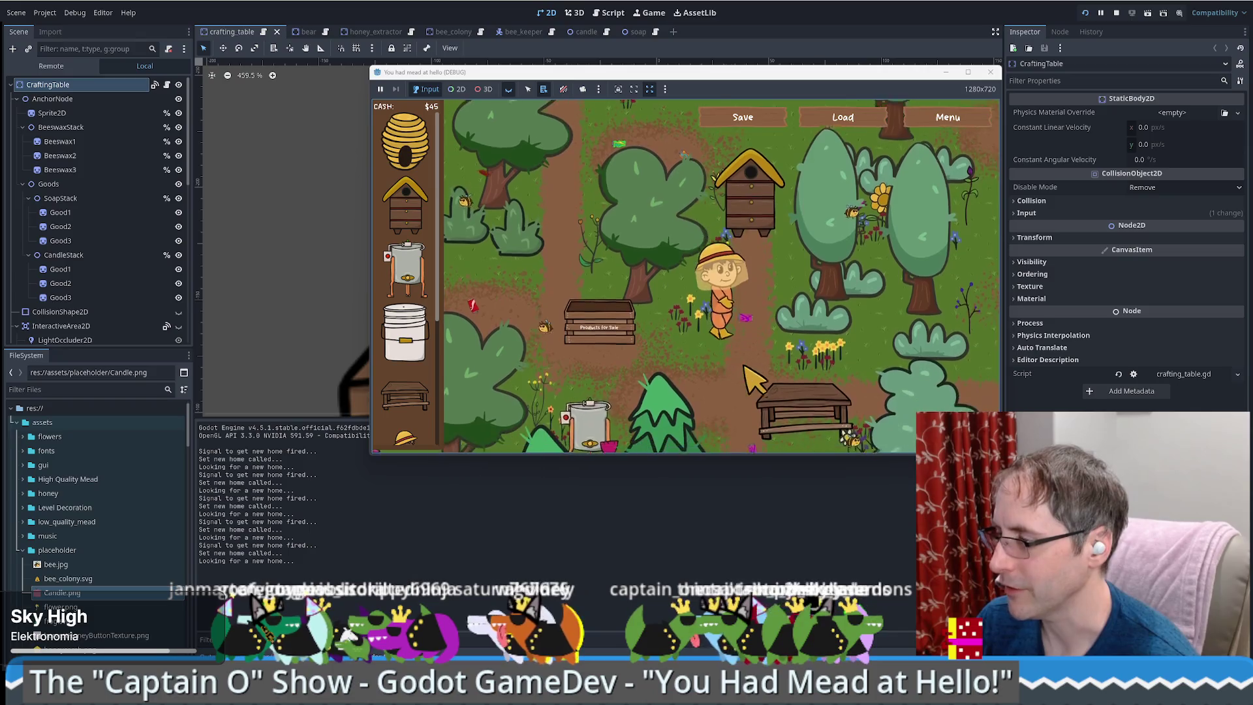
- Walk right, save the game with Ctrl+S, and bring up the crafting table's panel offering beeswax
key("Down")
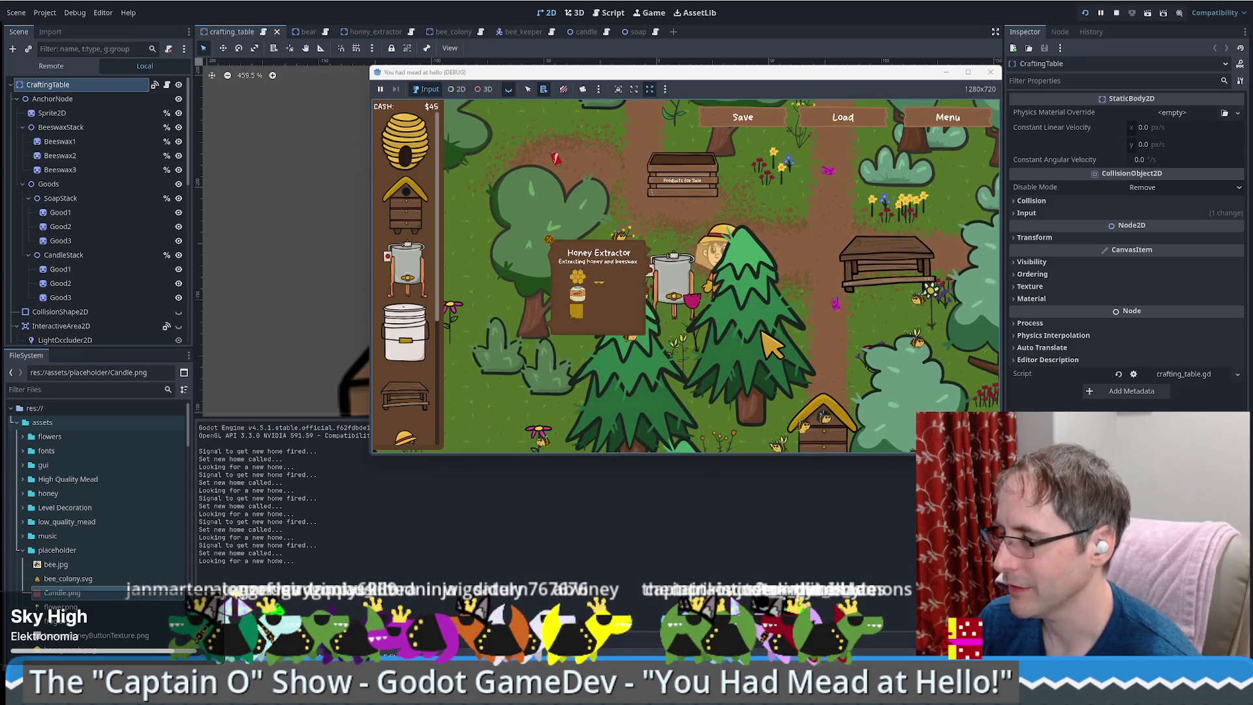
key("Right")
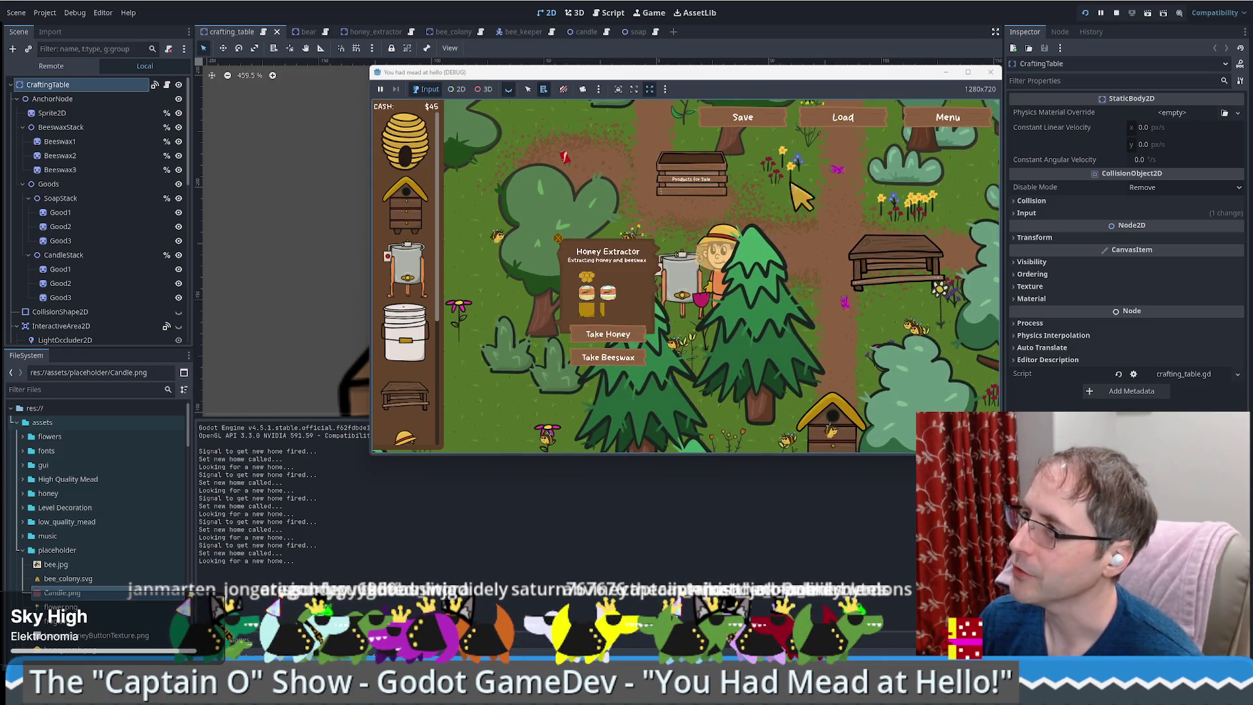
key("ctrl+s")
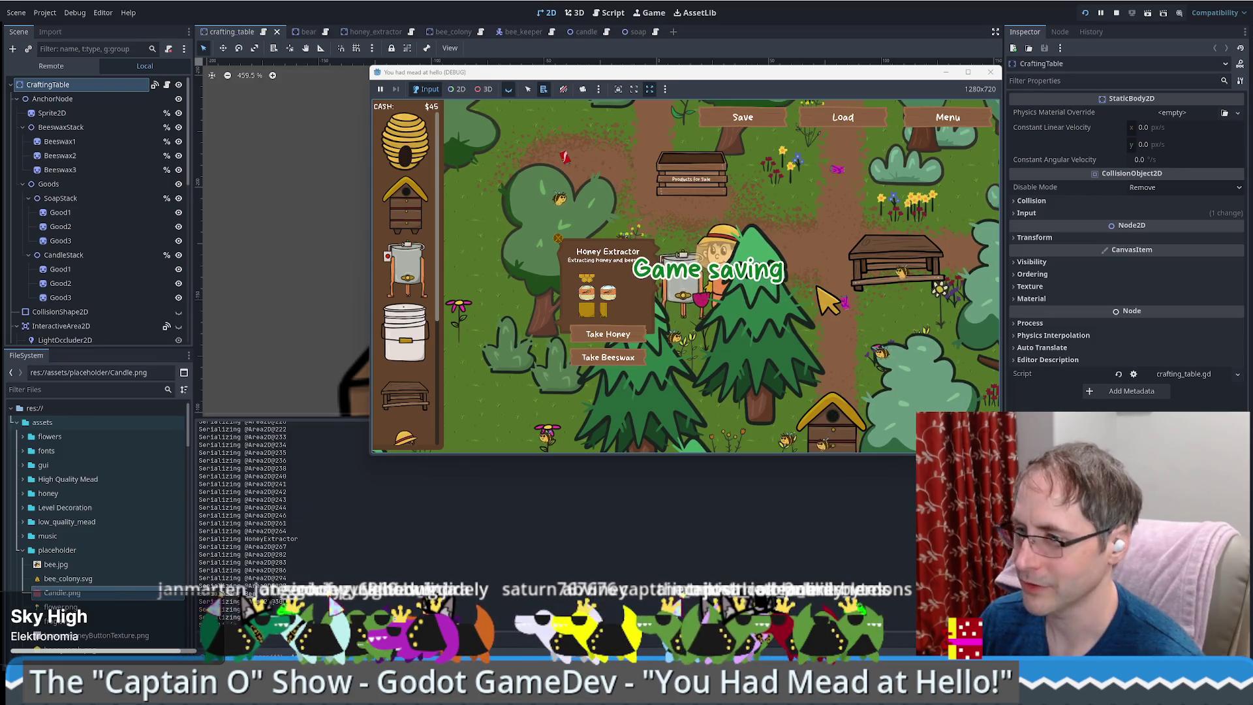
left_click(809, 297)
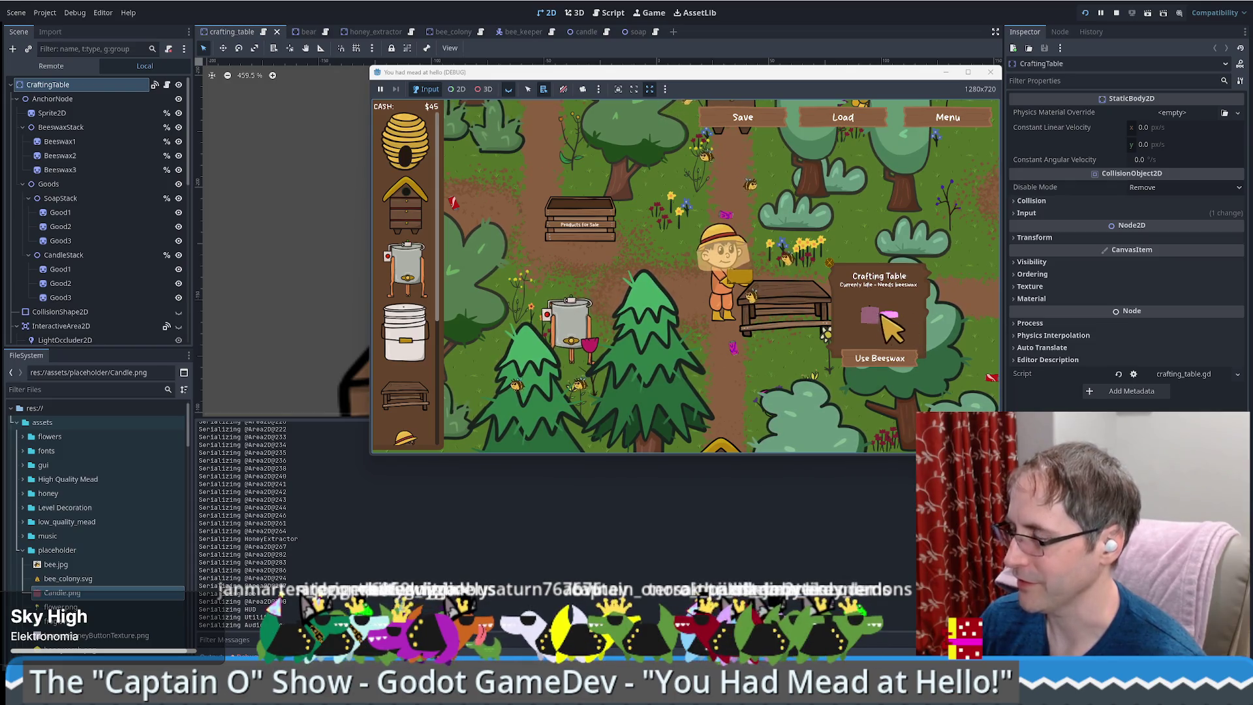
- Open crafting_table.gd in the Script editor at its beeswax, goods and currently_crafting_id declarations
scroll(384, 240, "down", 4)
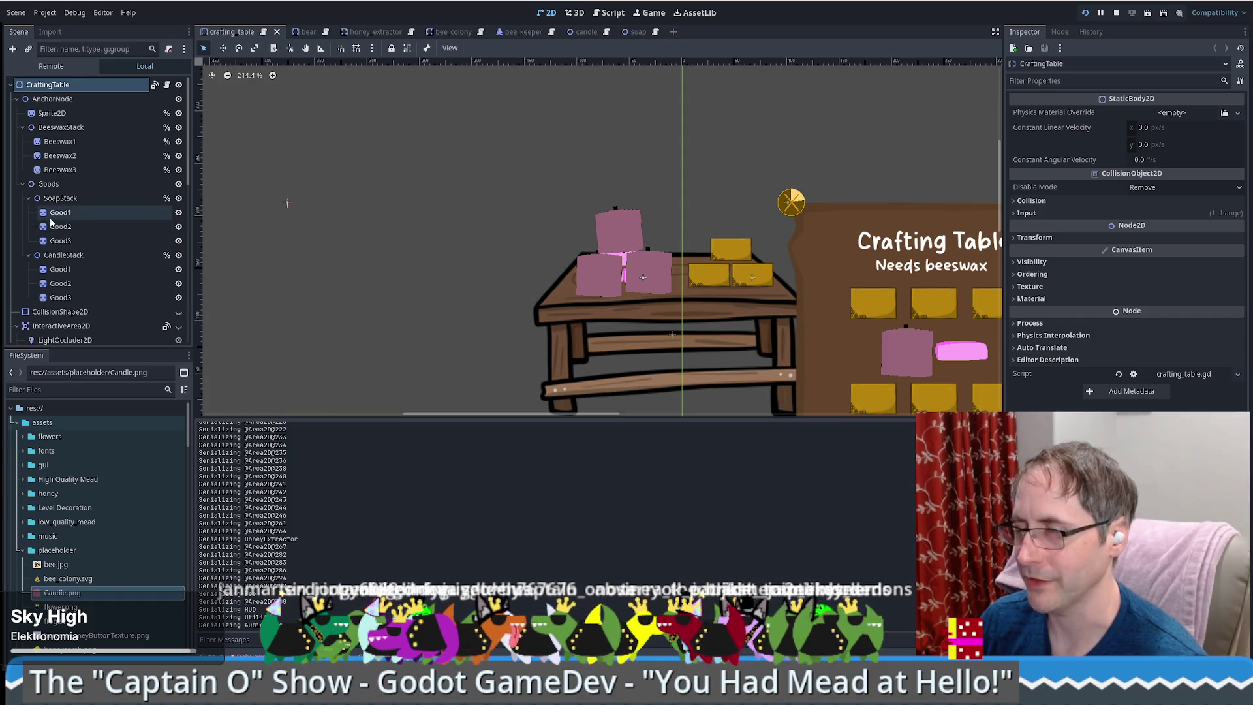
scroll(65, 274, "down", 5)
scroll(68, 283, "up", 5)
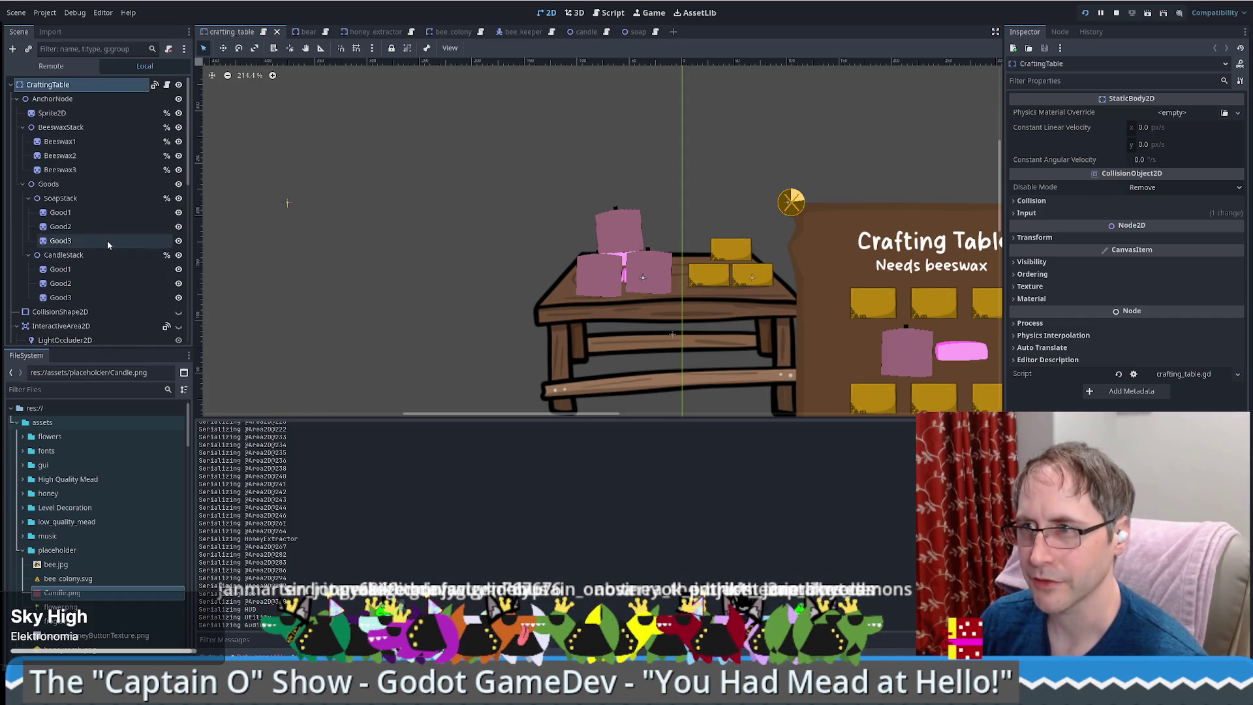
left_click(167, 84)
mouse_move(984, 193)
left_mouse_down()
mouse_move(991, 310)
mouse_move(1001, 95)
left_mouse_up()
double_click(457, 297)
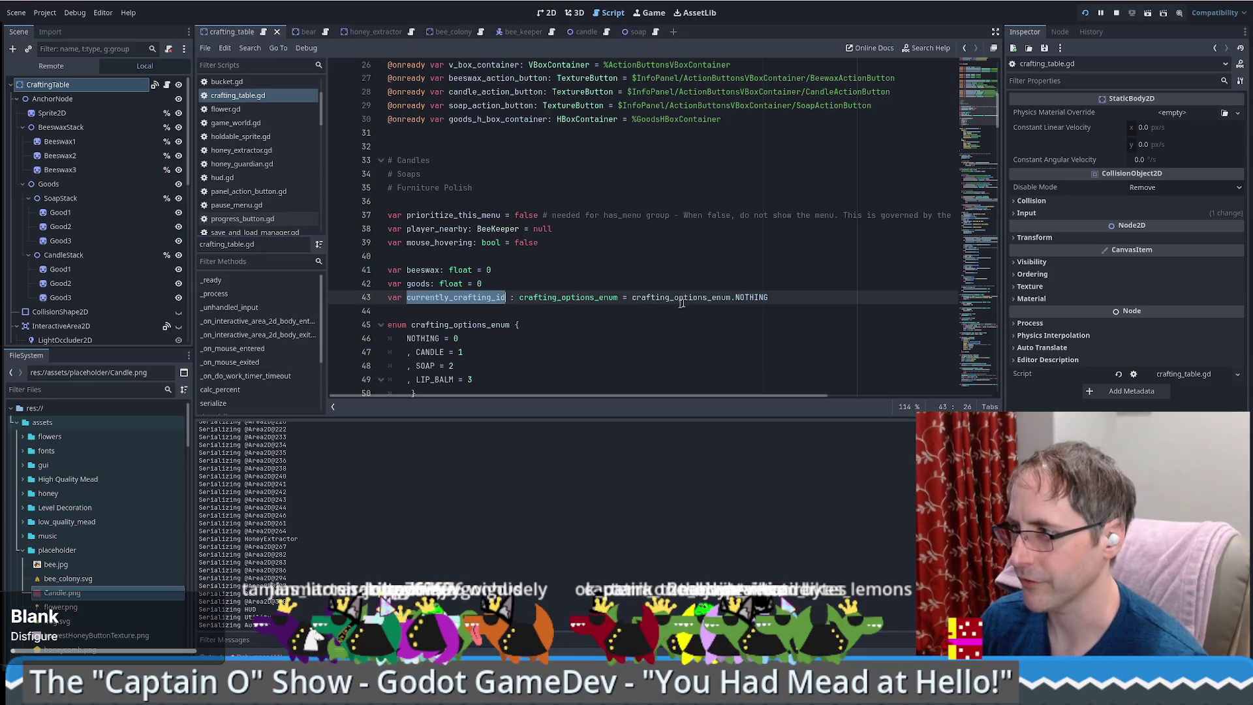
scroll(701, 314, "down", 12)
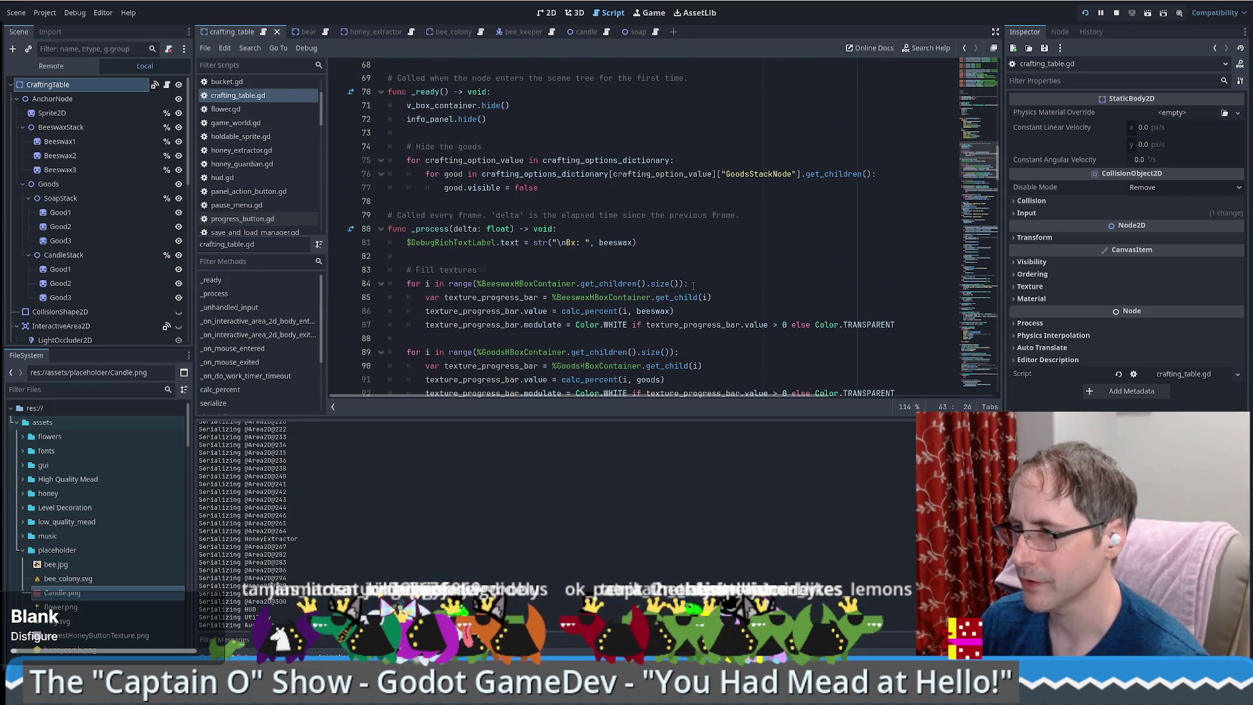
scroll(689, 287, "down", 5)
scroll(637, 290, "down", 4)
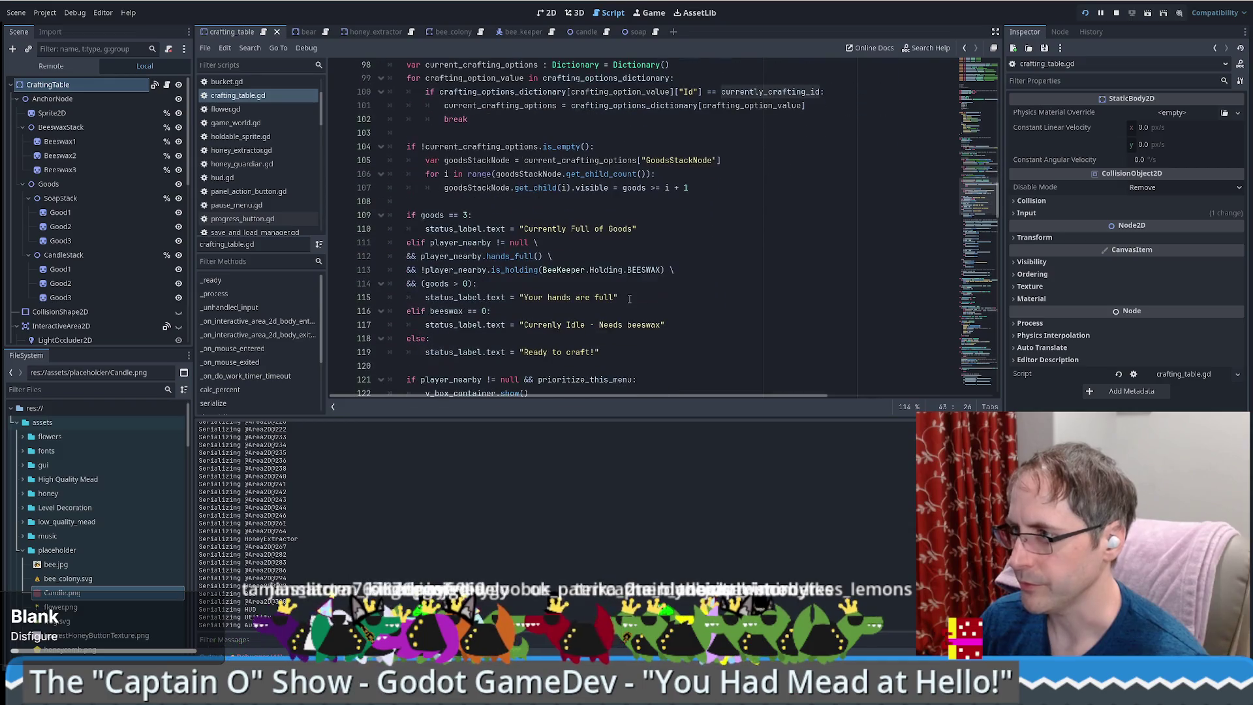
scroll(631, 311, "down", 2)
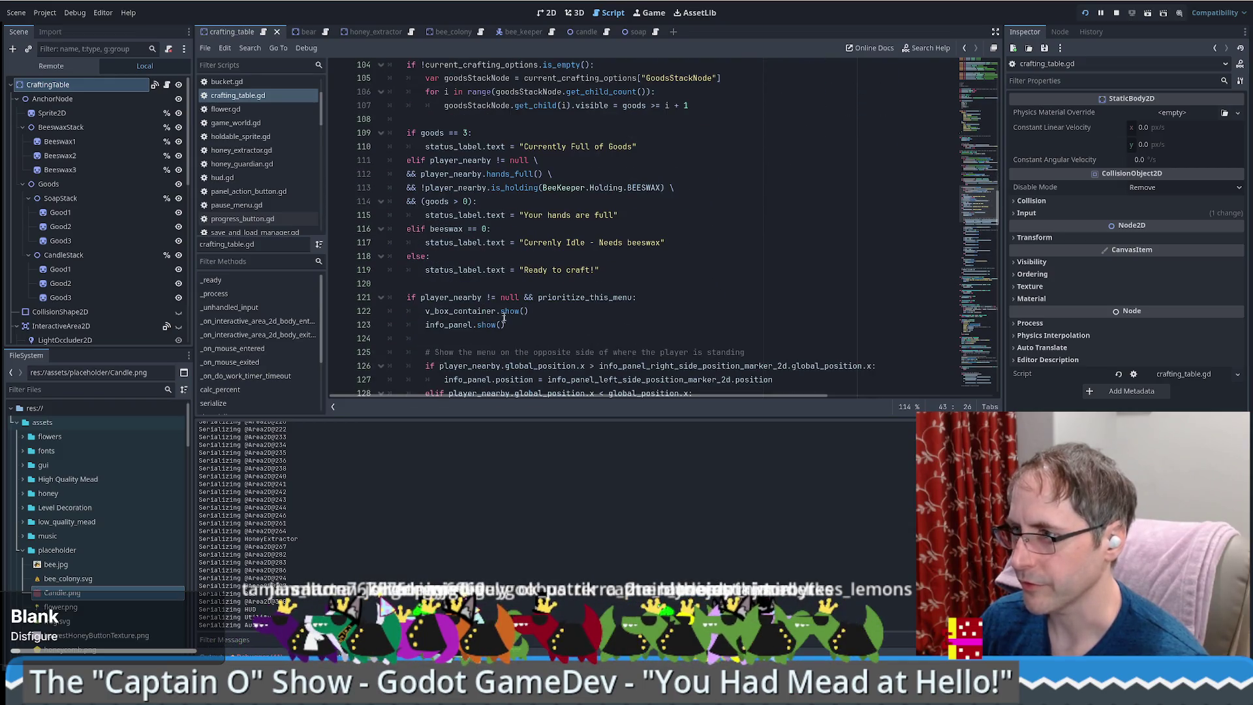
scroll(591, 297, "down", 3)
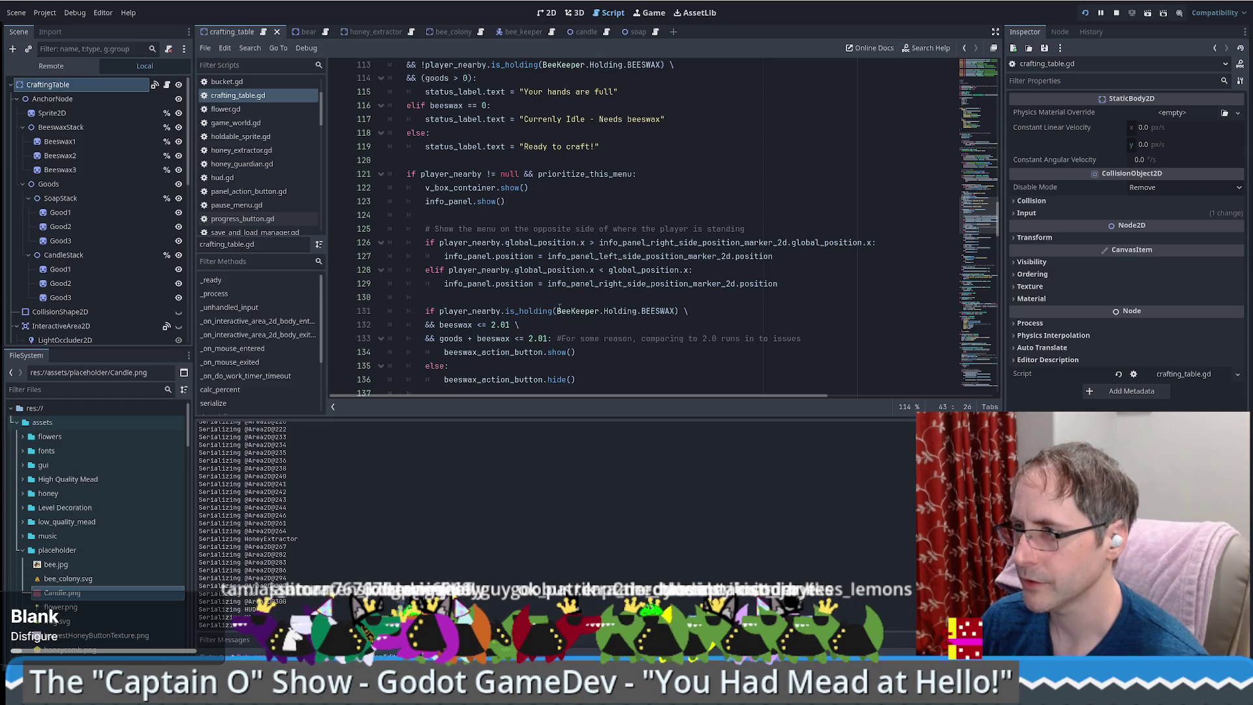
scroll(74, 281, "down", 10)
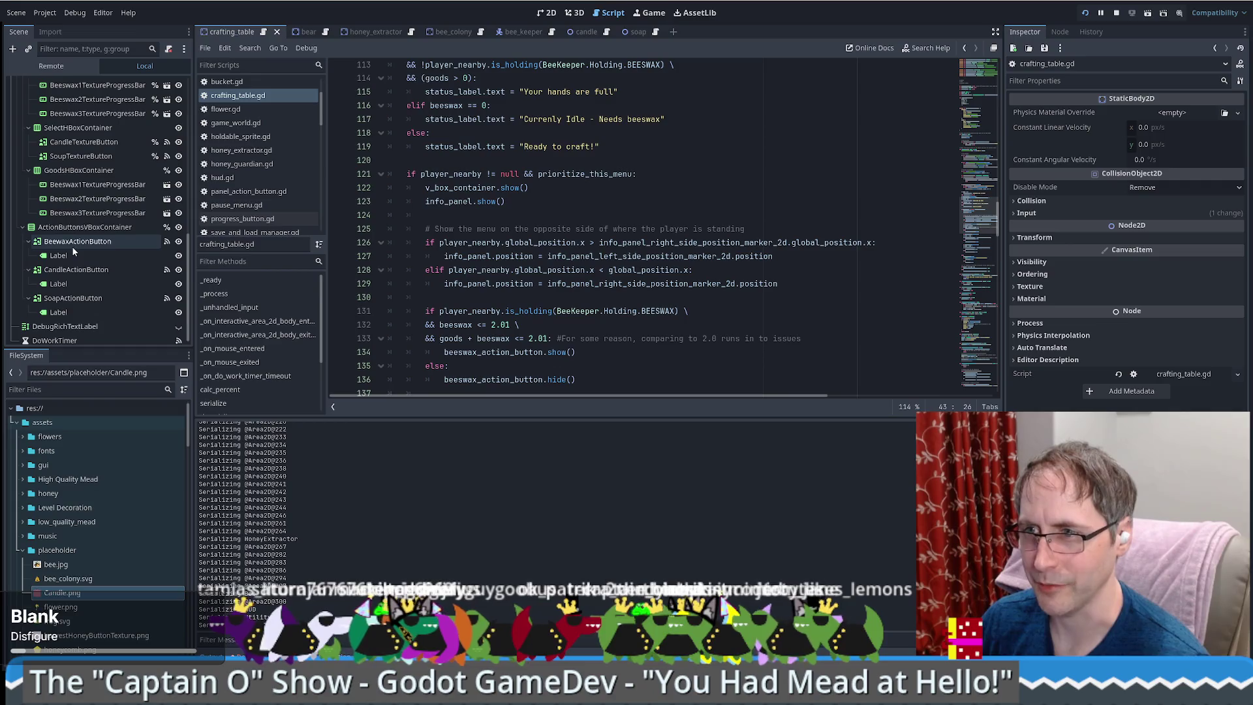
scroll(705, 269, "down", 2)
scroll(705, 269, "down", 3)
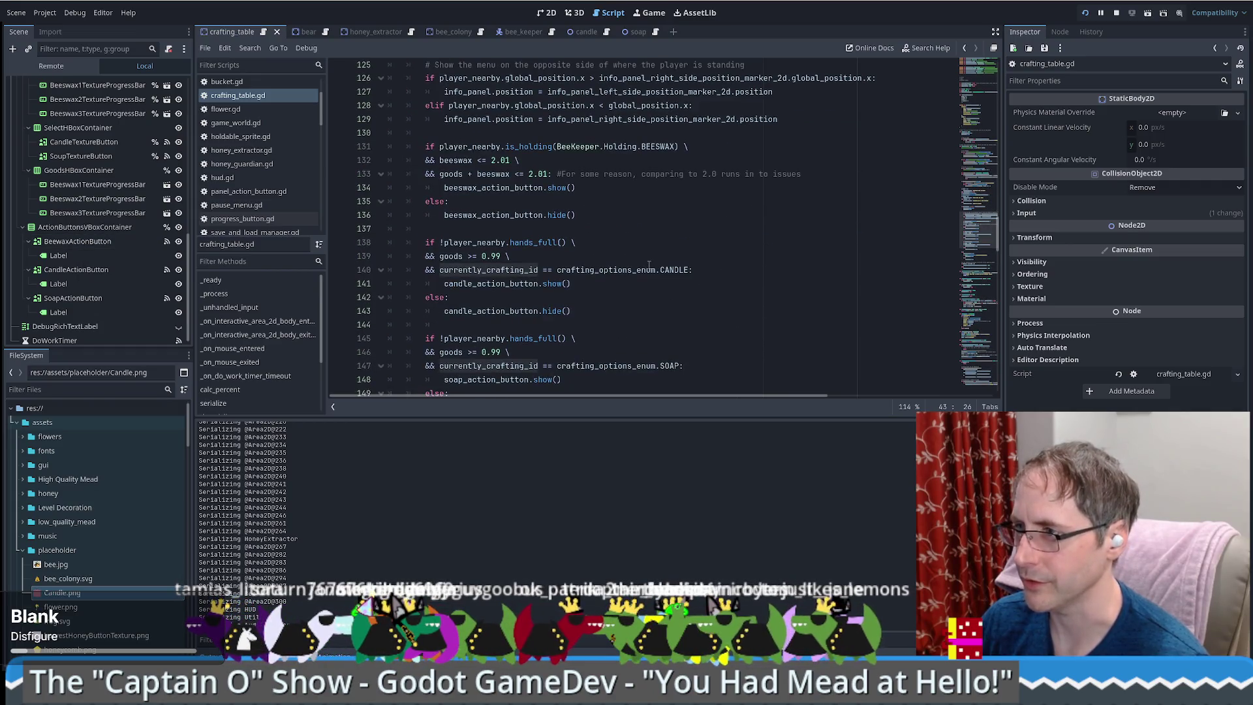
scroll(560, 282, "down", 2)
scroll(625, 297, "up", 4)
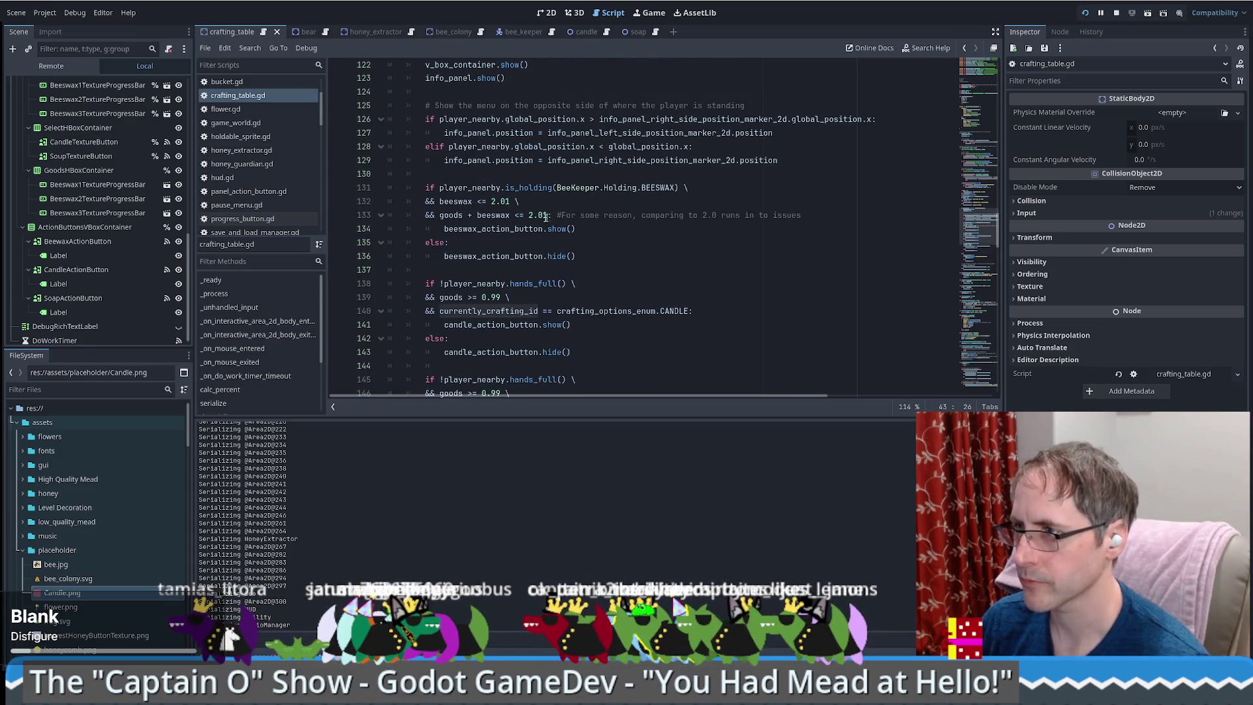
left_click(440, 187)
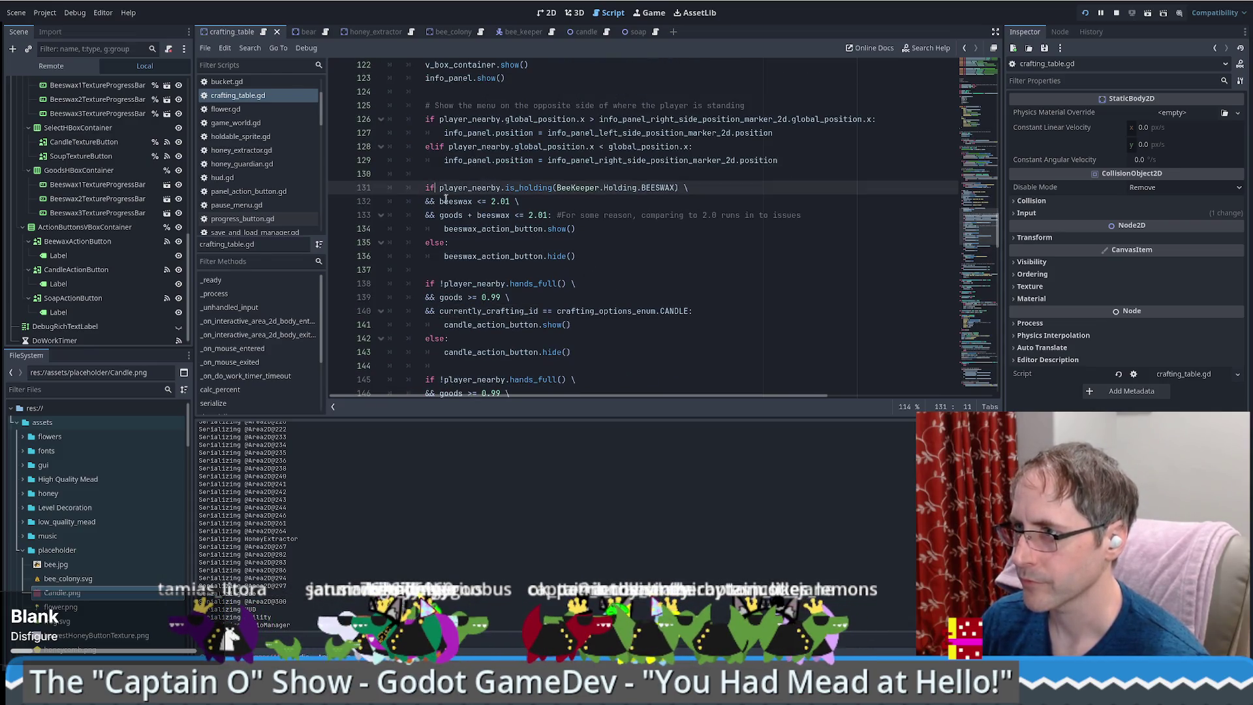
- Break the beeswax button's if condition onto a new line and prefix the player_nearby line with '&&'
key("Return")
key("Delete")
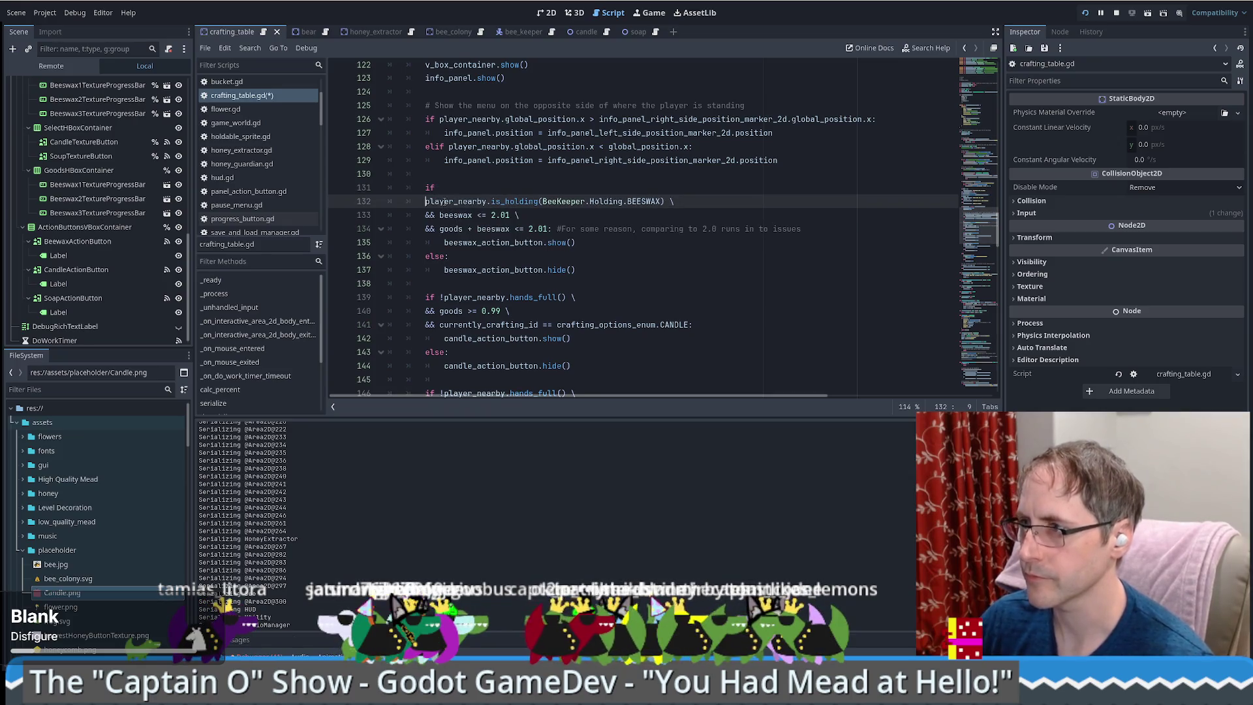
key("Up")
key("Down")
type("&&")
key("Up")
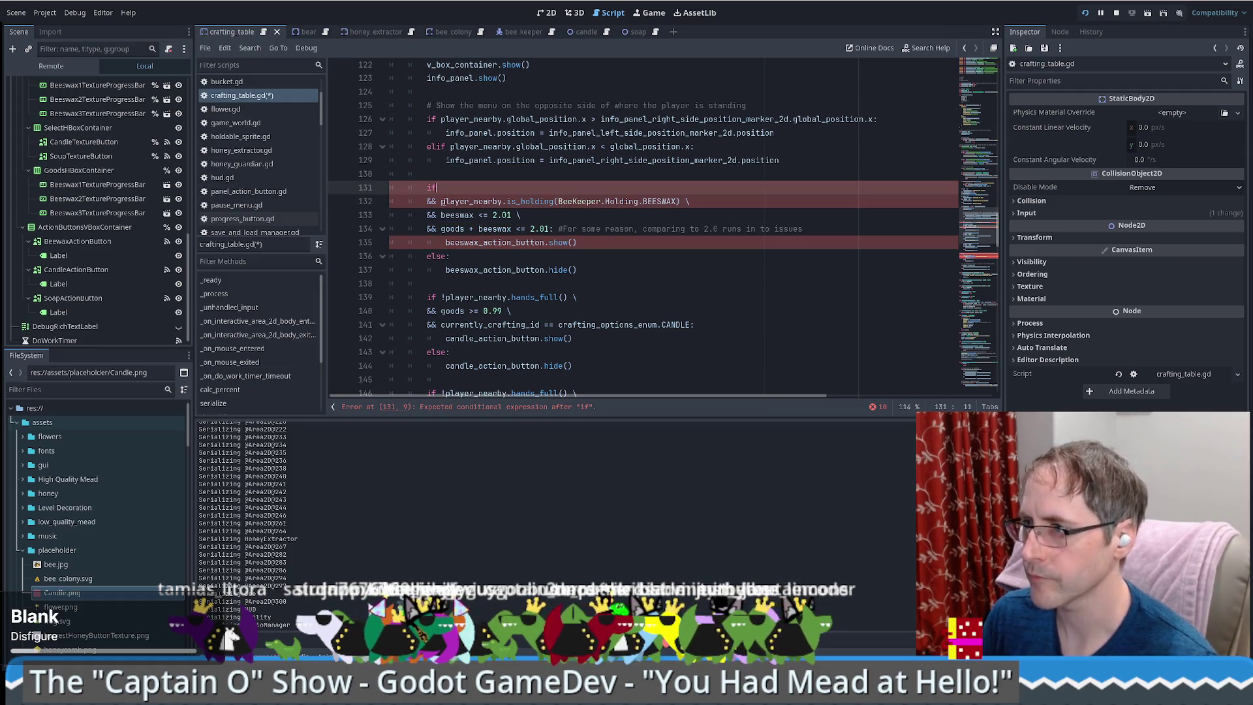
- Add 'currently_crafting_id != crafting_options_enum.NOTHING \' to line 131 and save to relaunch the game
type(" currently_crafting_id ")
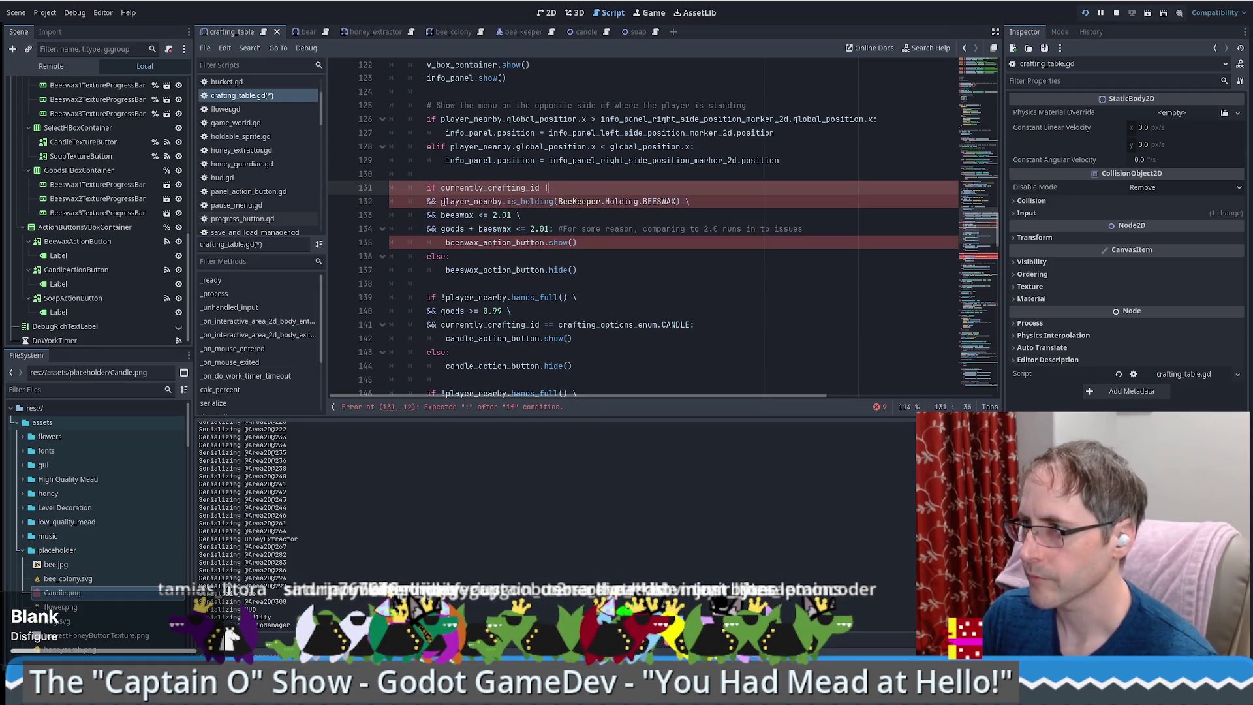
type("!=")
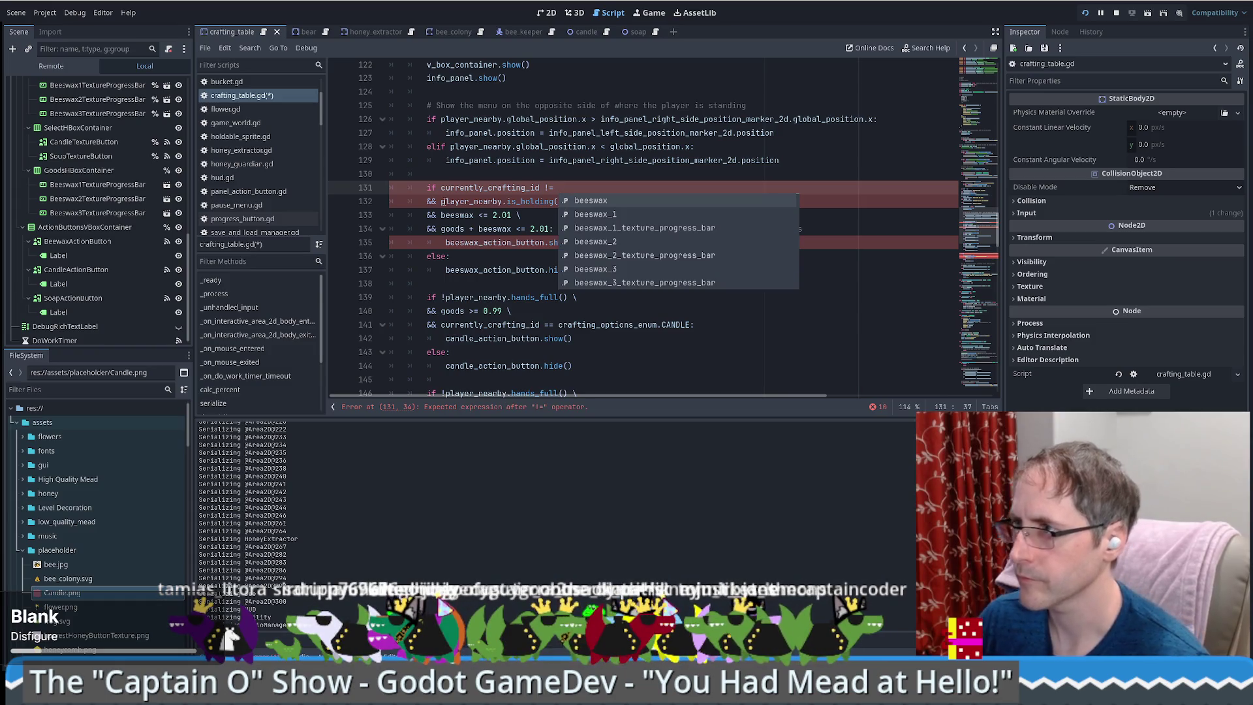
left_click(467, 188, "ctrl")
double_click(601, 233)
key("ctrl+c")
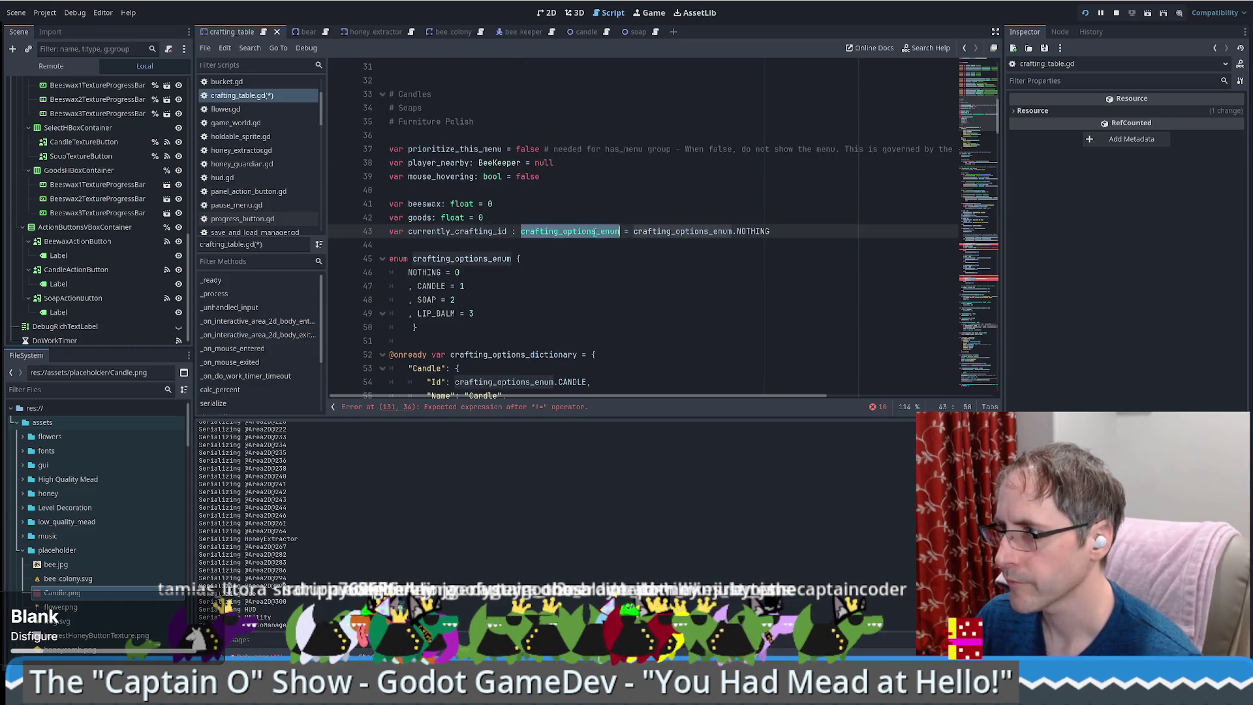
key("alt+Left")
key("ctrl+v")
type(".\\")
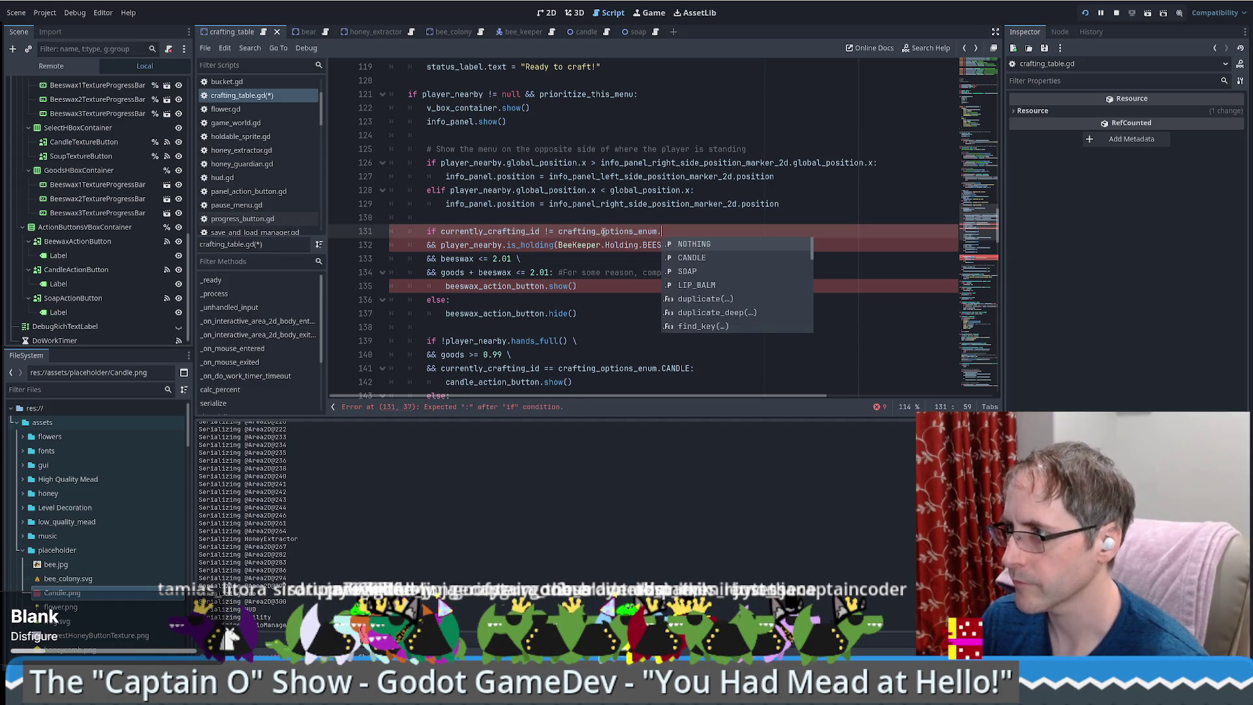
key("Return")
key("BackSpace")
key("BackSpace")
key("BackSpace")
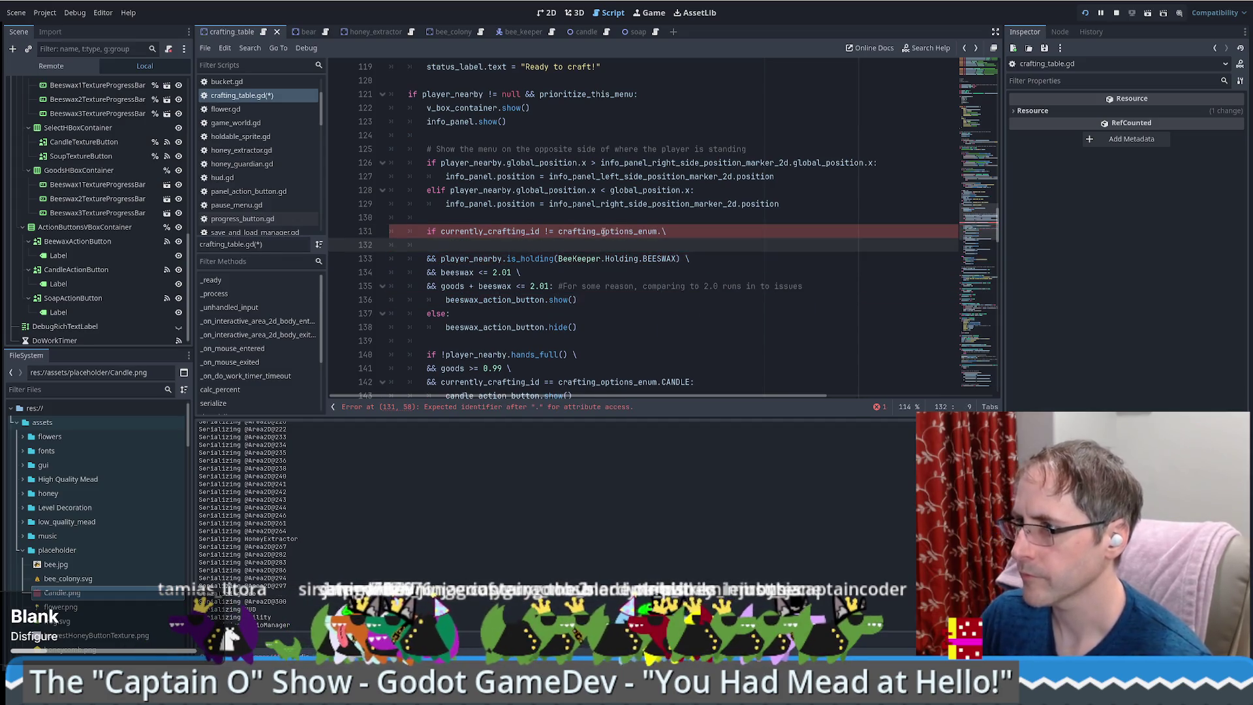
type("NOTHING ")
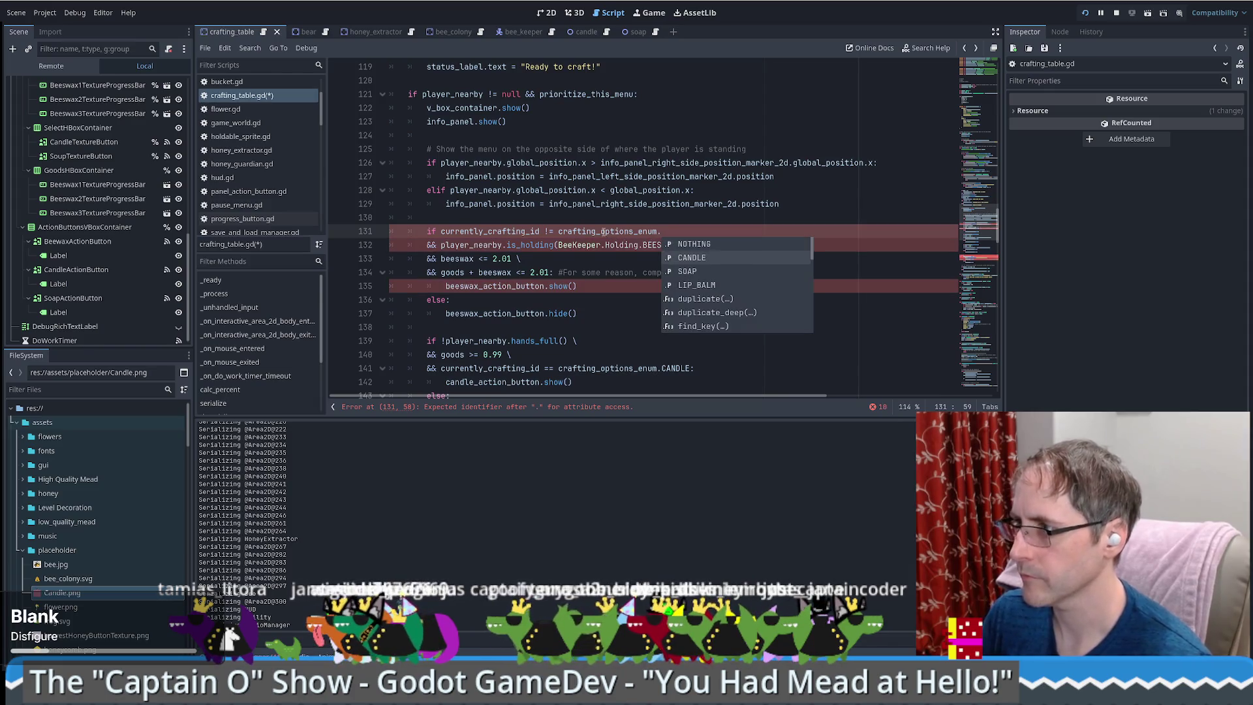
type("\\")
key("ctrl+s")
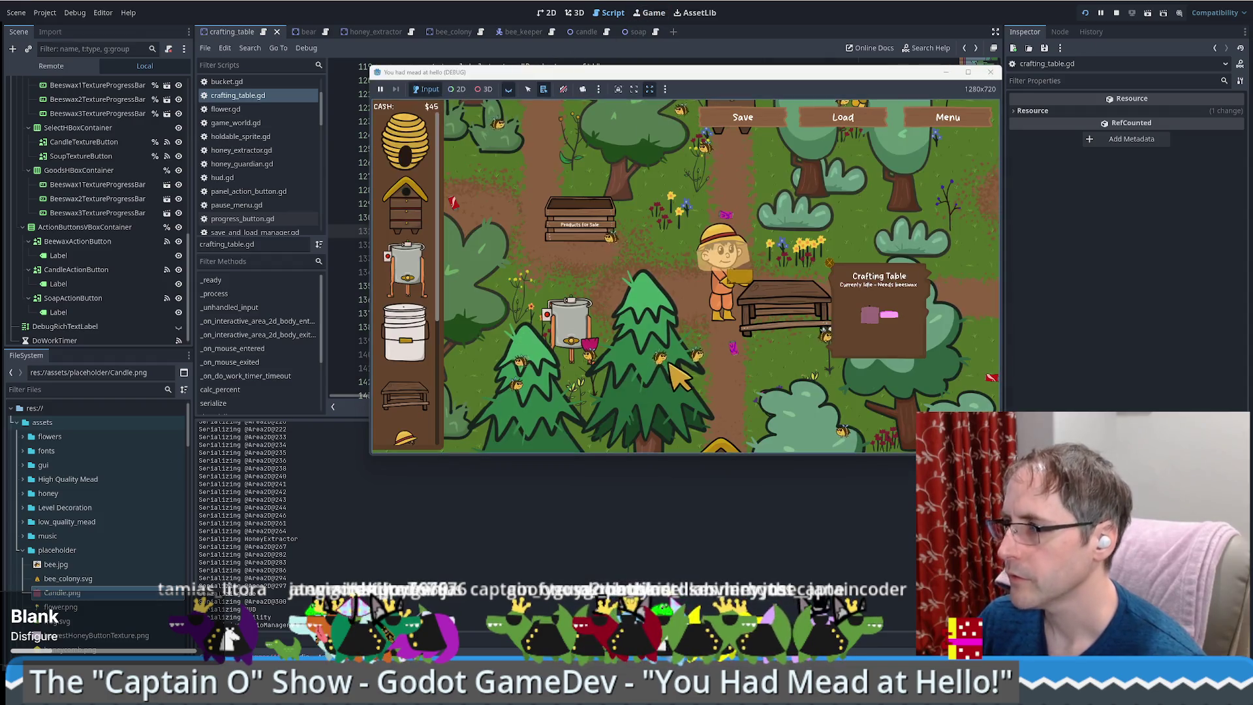
- Use beeswax on the crafting table until it reads Ready to craft!, then reload the save and close settings
key("d")
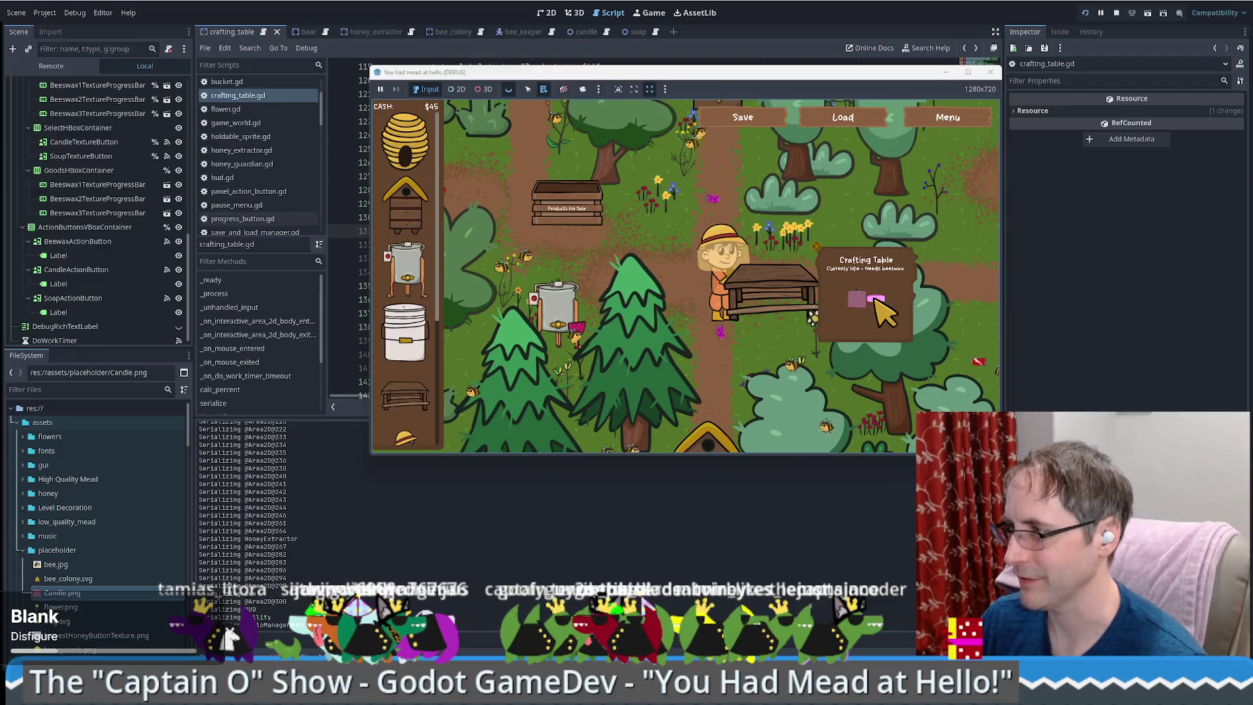
left_click(886, 345)
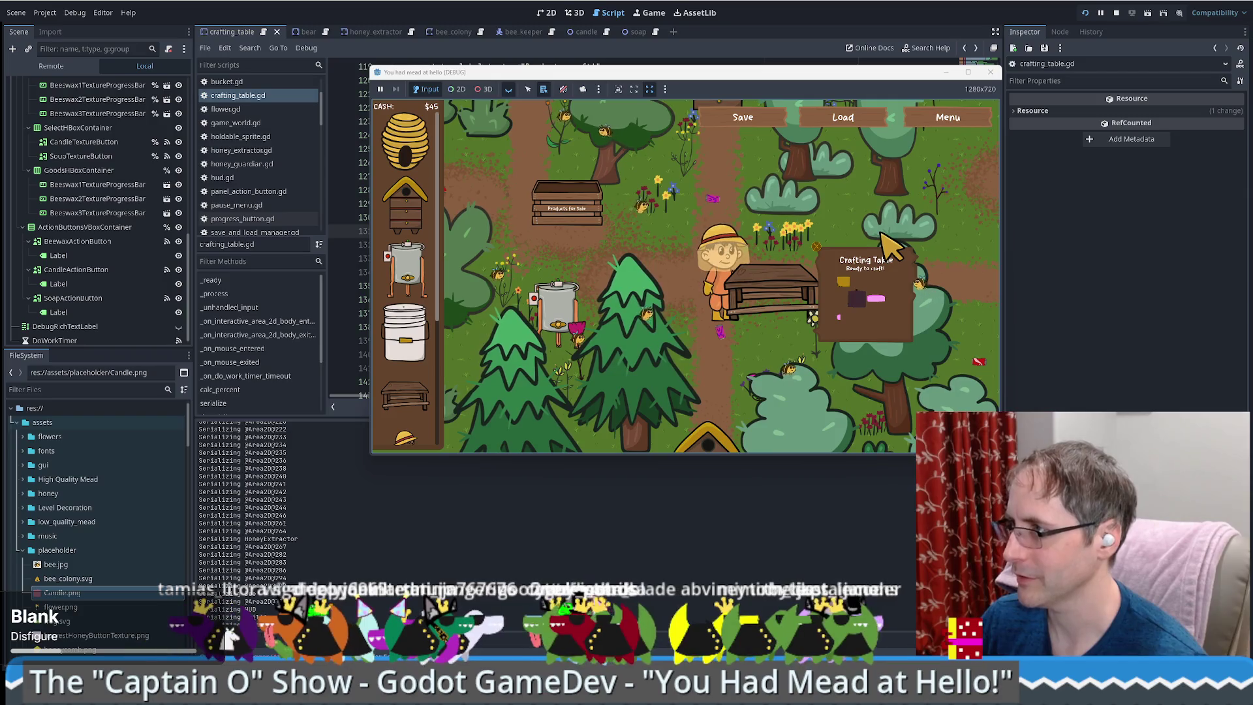
left_click(843, 120)
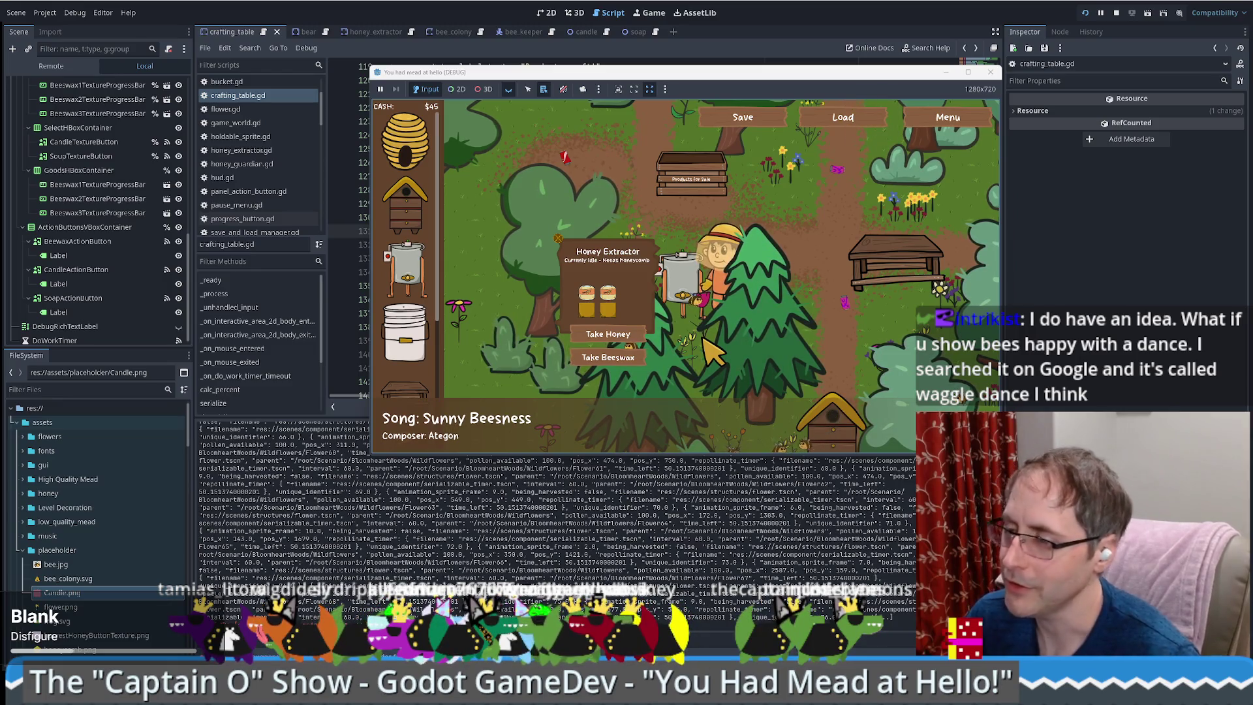
left_click(938, 122)
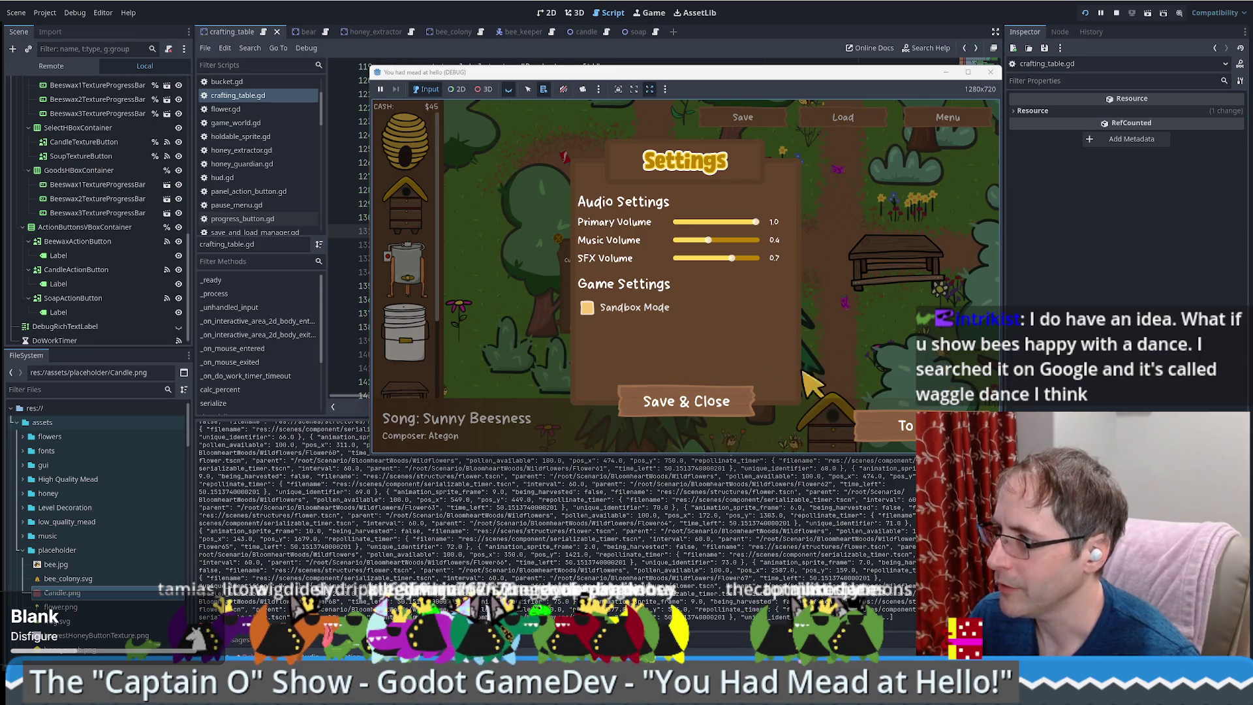
left_click(732, 400)
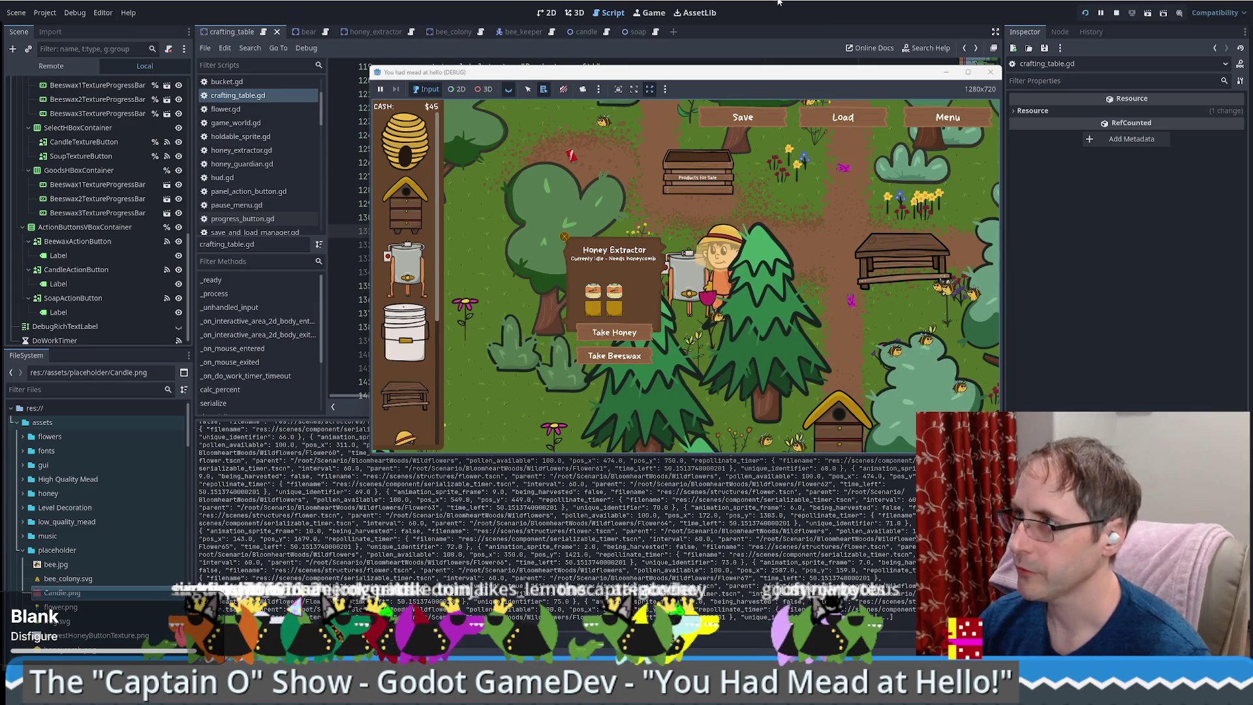
left_click(330, 196)
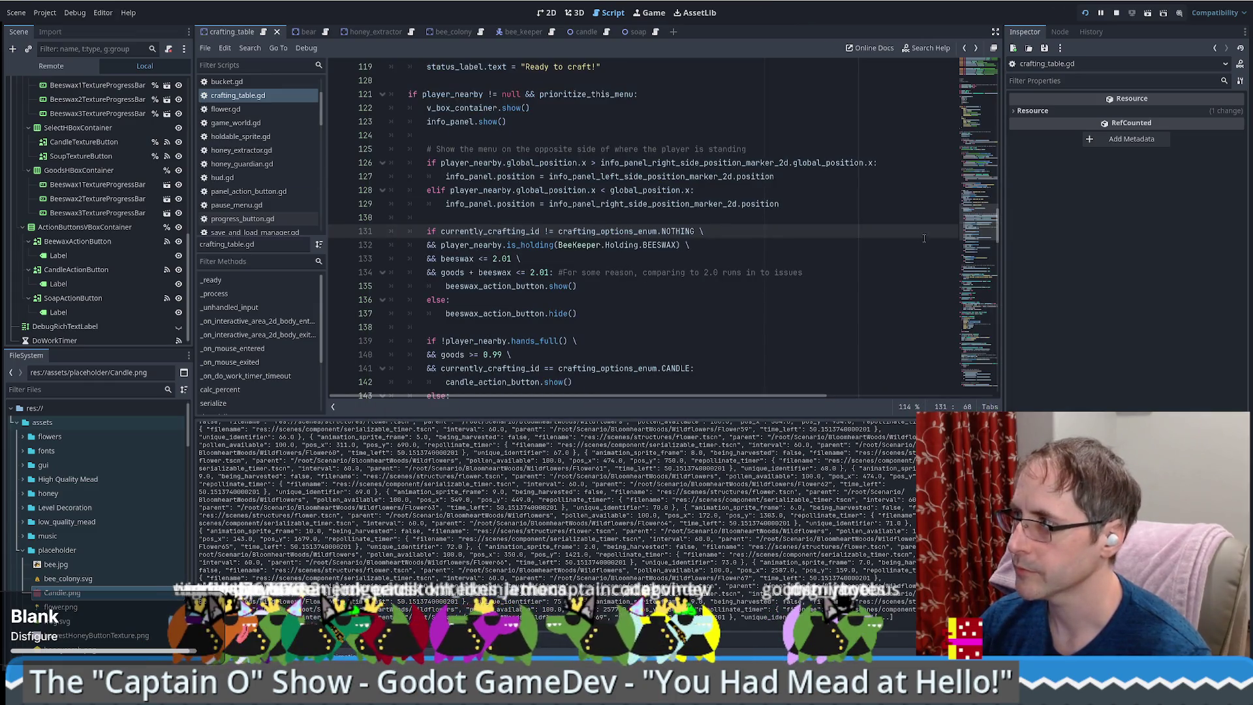
- Delete the '&& goods + beeswax <= 2.01' continuation from the beeswax button condition
mouse_move(980, 236)
left_mouse_down()
mouse_move(977, 337)
mouse_move(977, 251)
left_mouse_up()
scroll(833, 231, "up", 3)
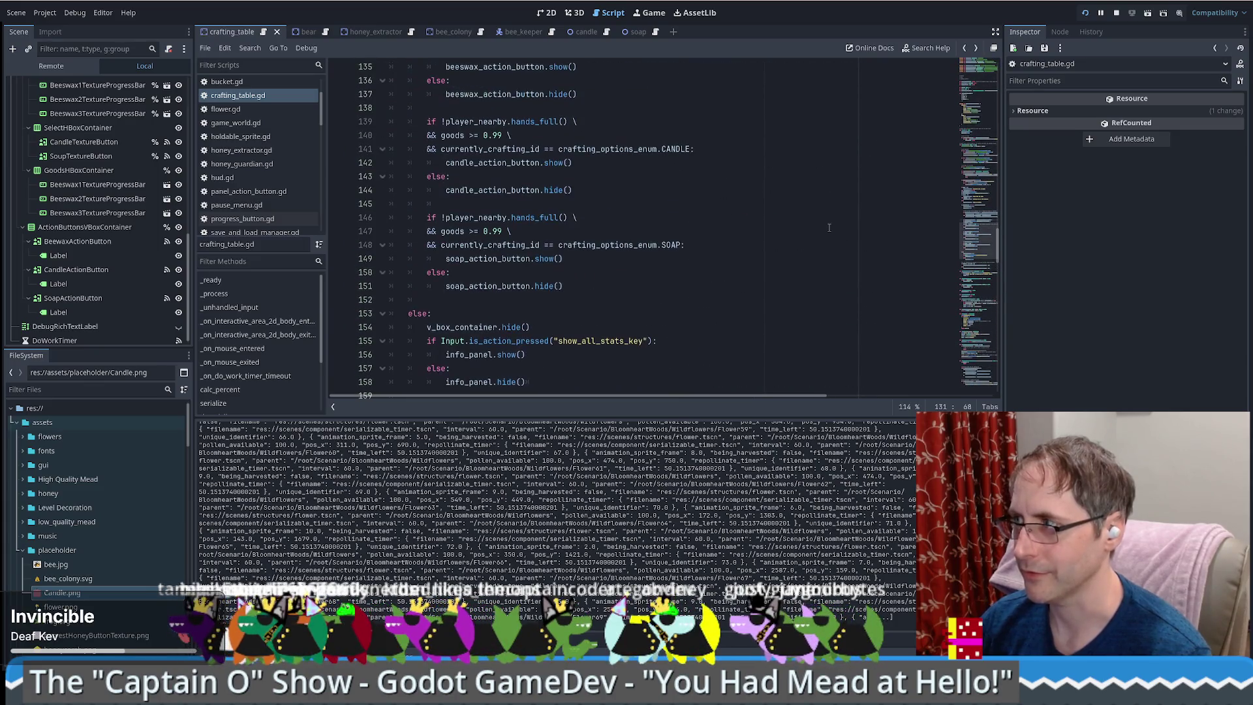
scroll(826, 229, "up", 4)
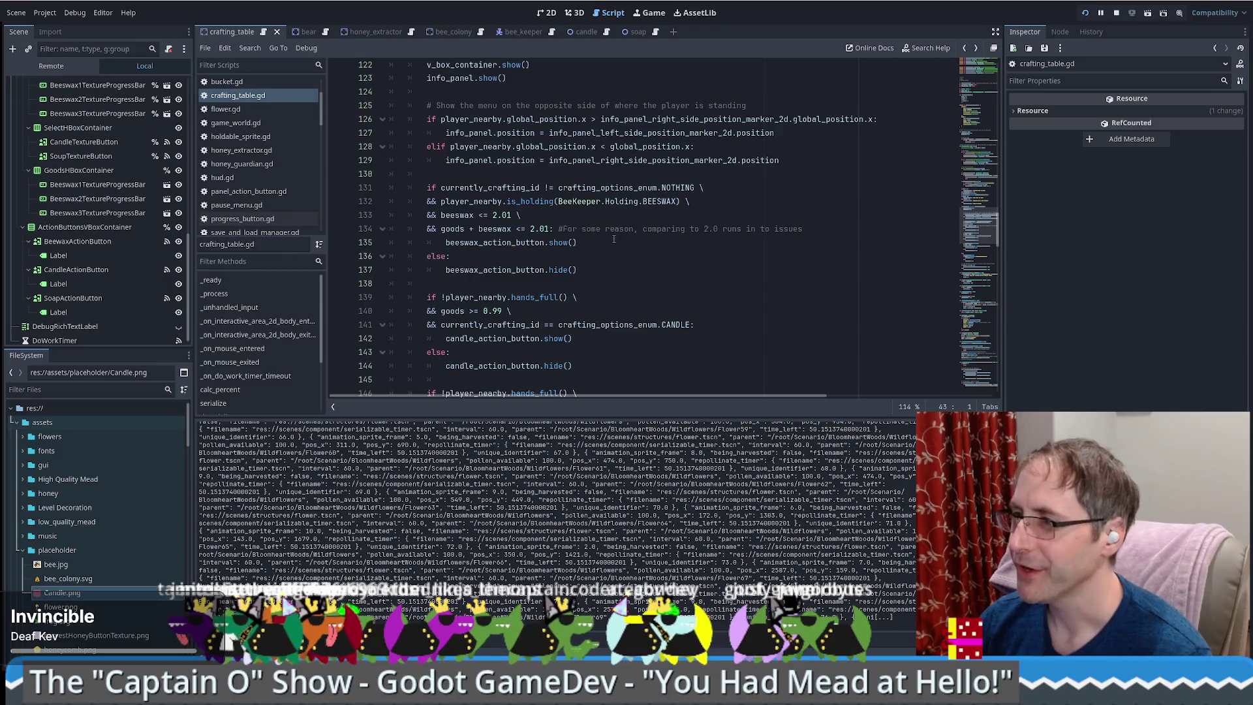
scroll(611, 235, "down", 4)
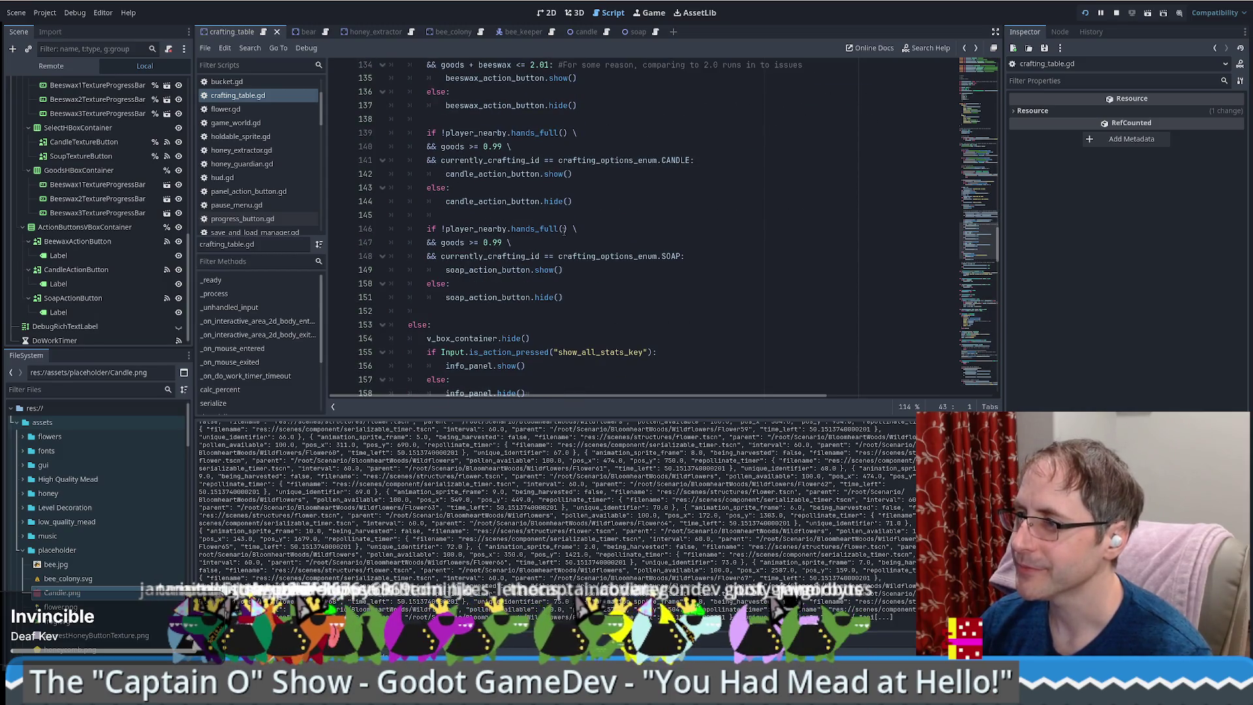
scroll(568, 235, "up", 2)
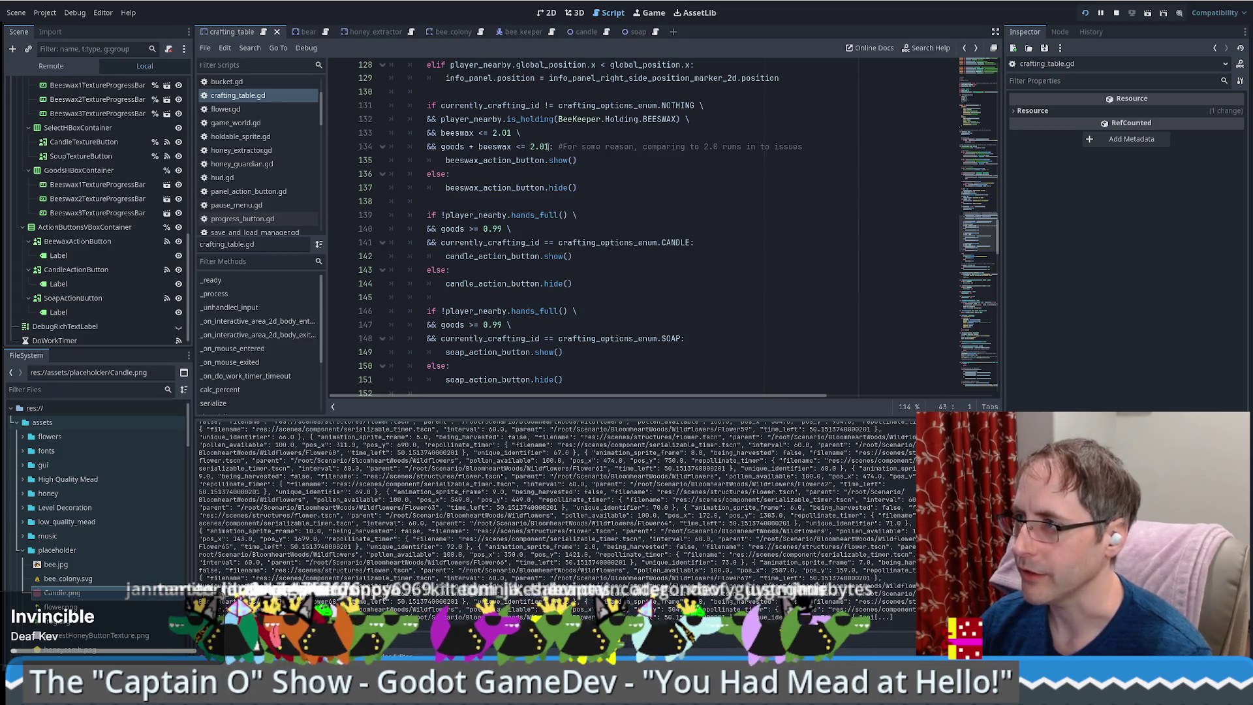
left_click_drag(547, 147, 545, 140)
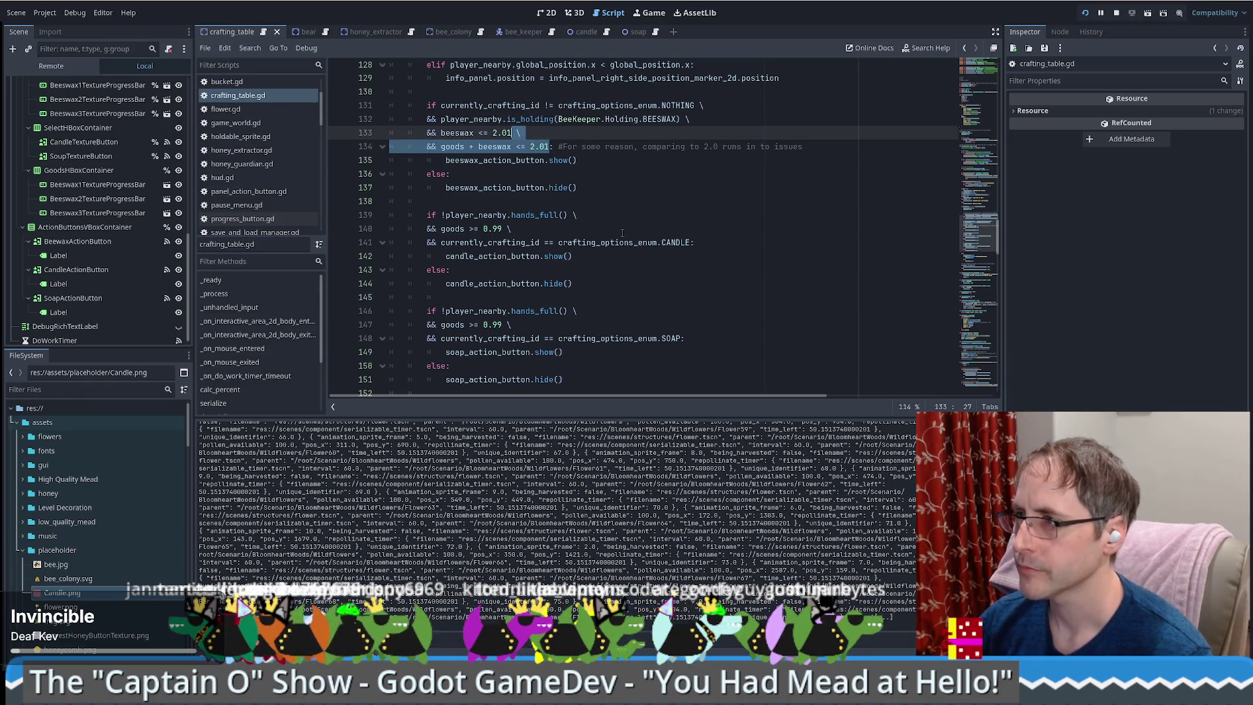
key("BackSpace")
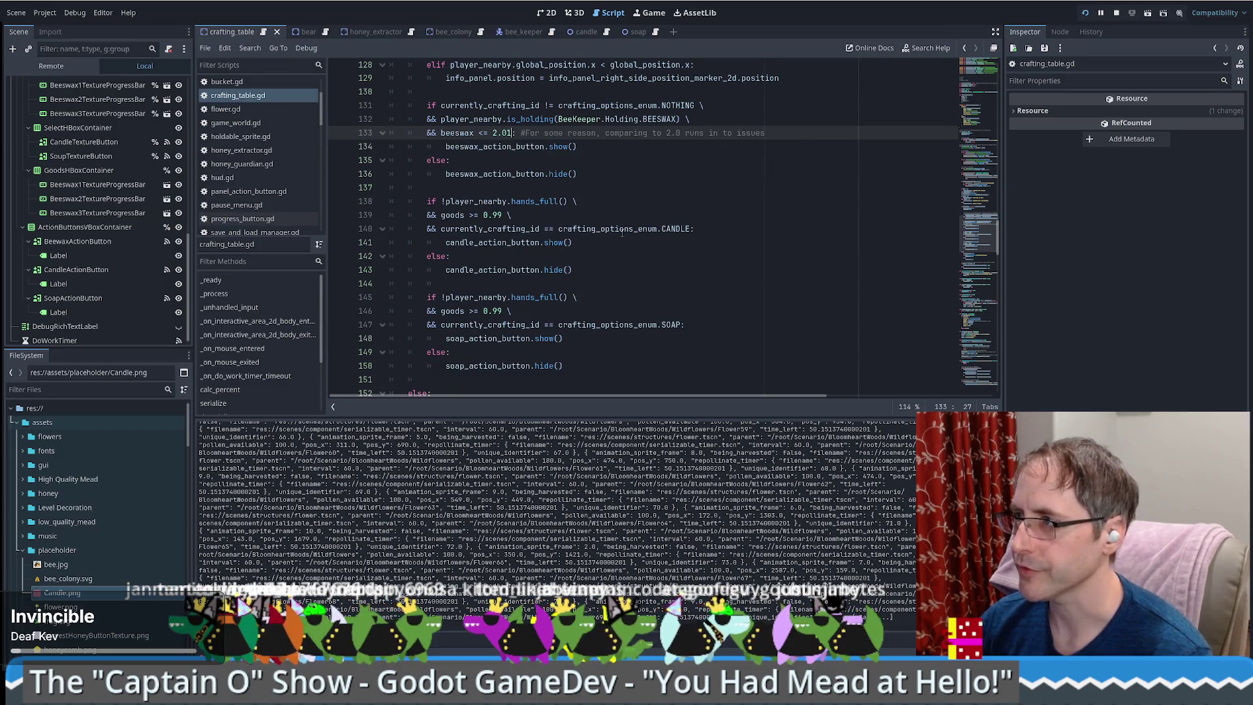
type("1:")
- Review the line 133 comment about comparing to 2.0, then launch the game to test
left_click_drag(770, 134, 517, 133)
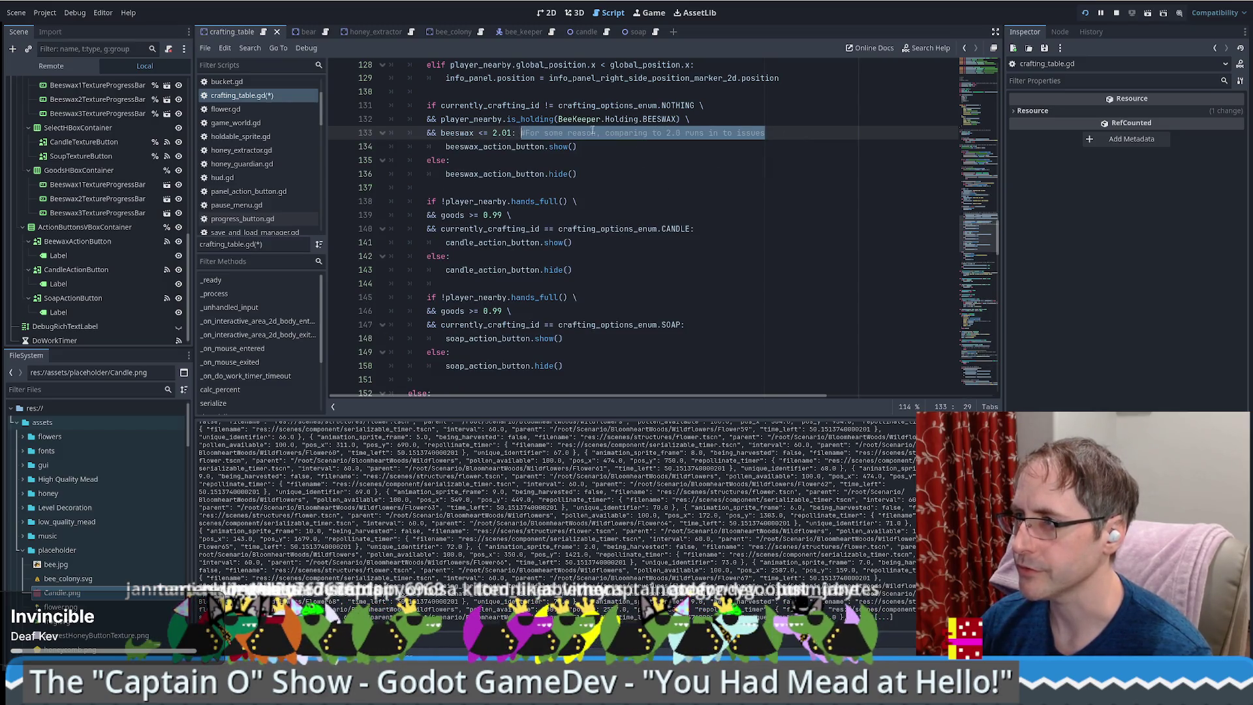
left_click(606, 133)
scroll(679, 127, "down", 1)
scroll(667, 141, "up", 1)
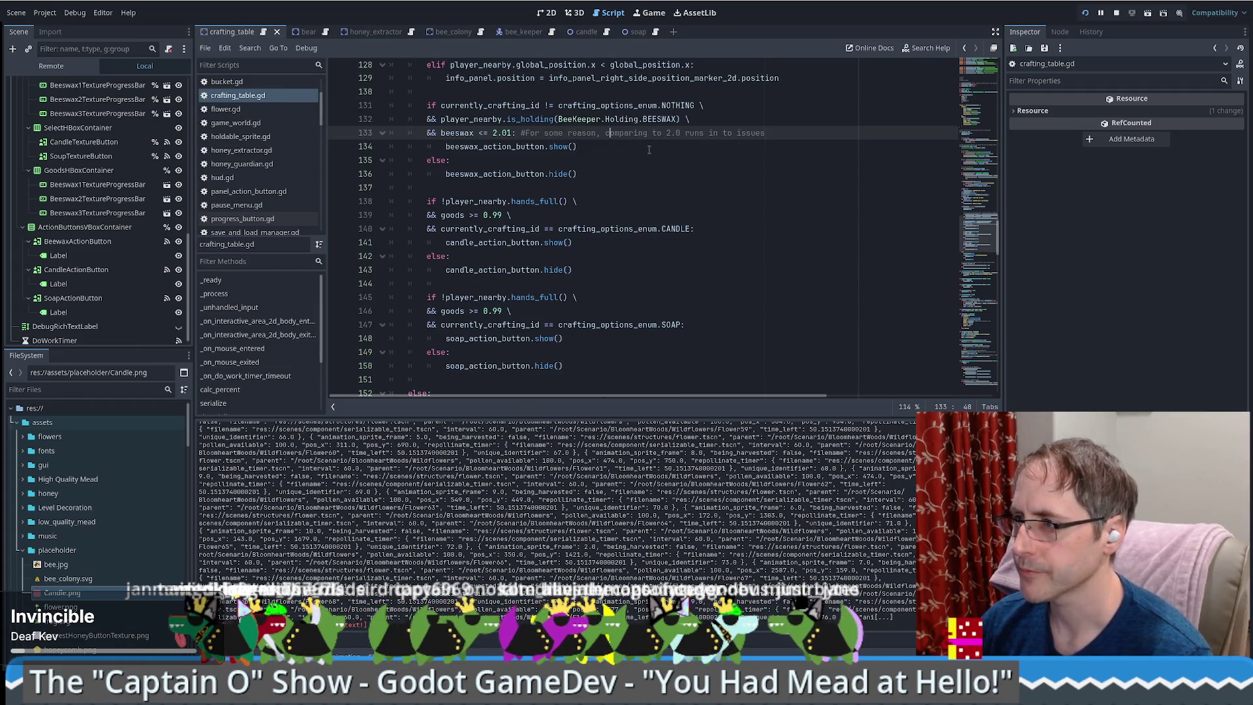
scroll(649, 149, "down", 2)
scroll(649, 168, "up", 3)
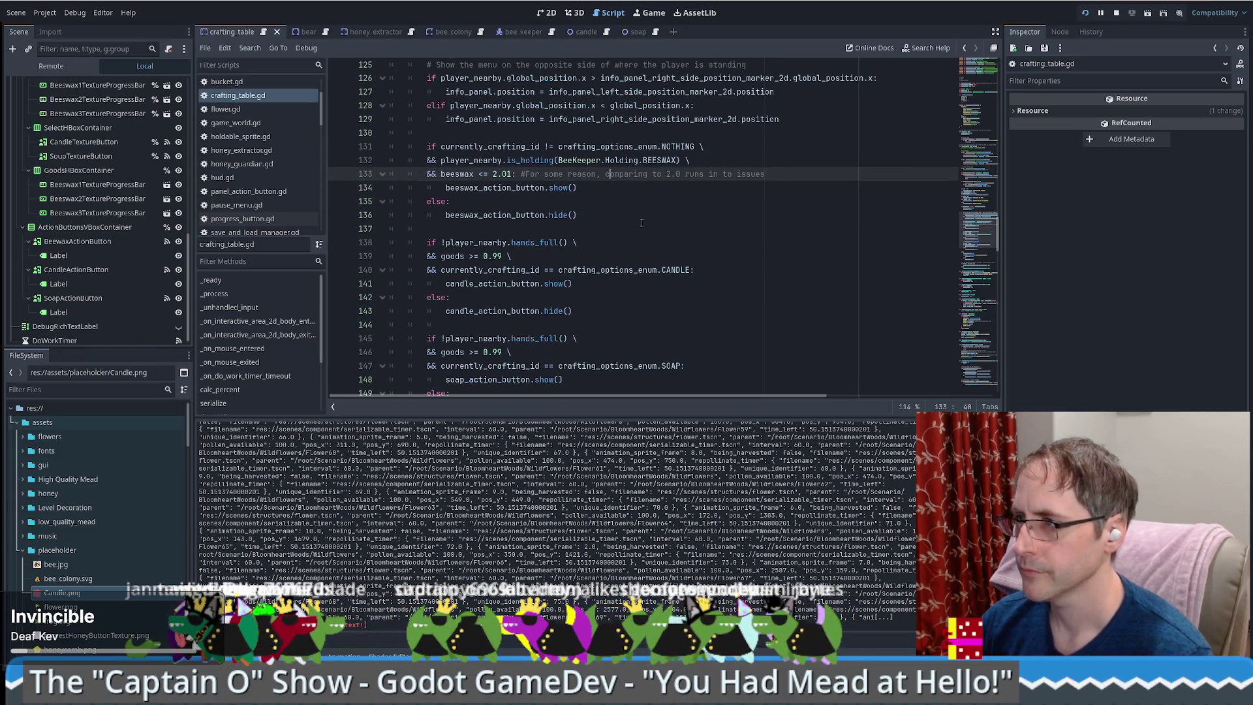
left_click(1085, 12)
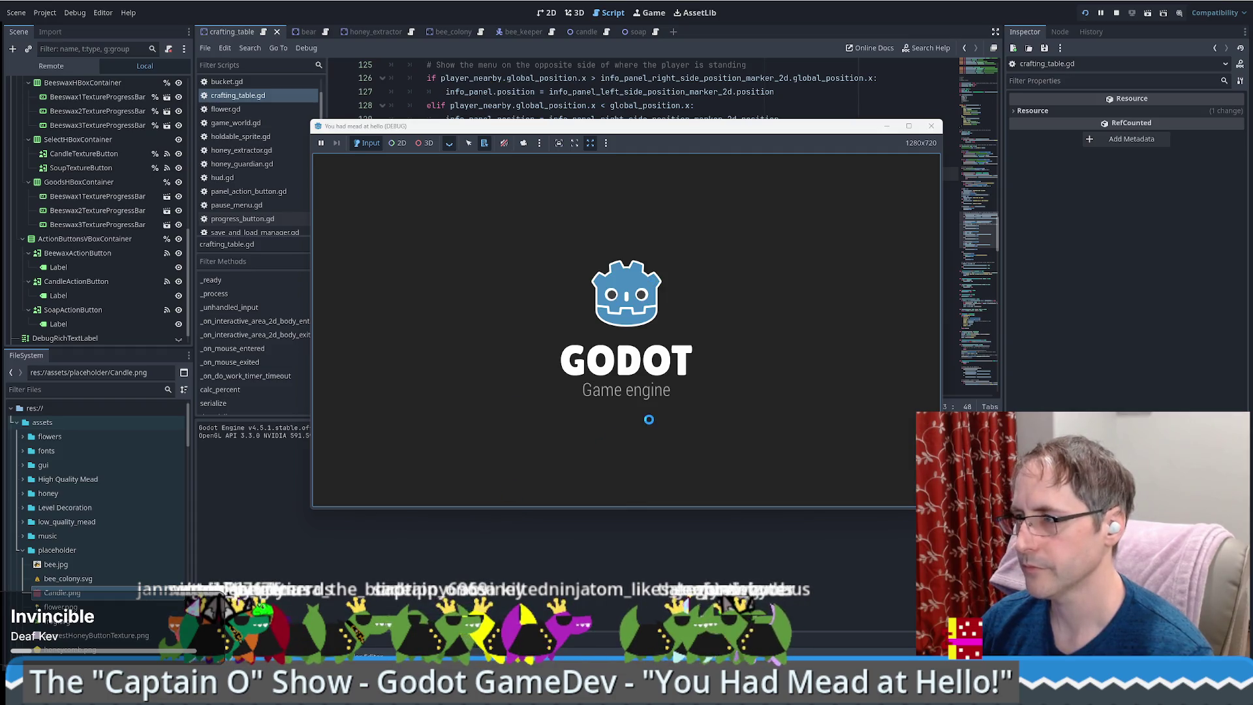
- Enlarge the game window, load the save, and carry beeswax from the honey extractor toward the crafting table
left_click(909, 125)
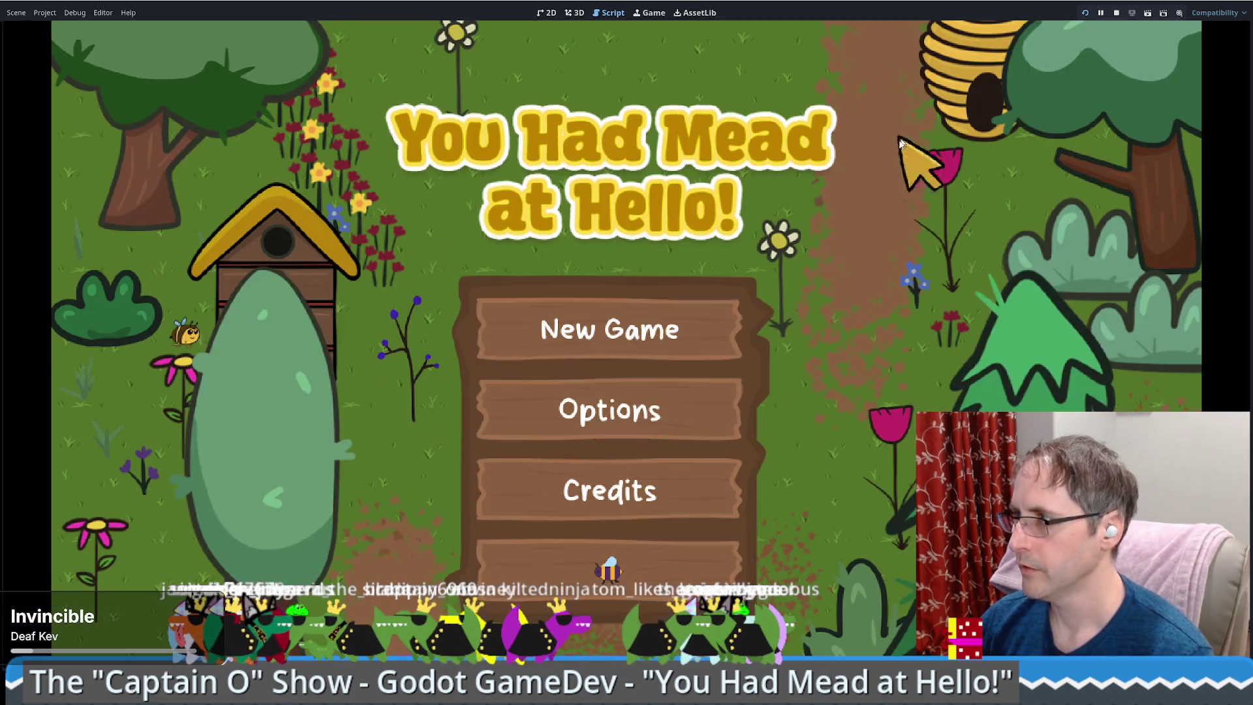
left_click(607, 333)
left_click(910, 53)
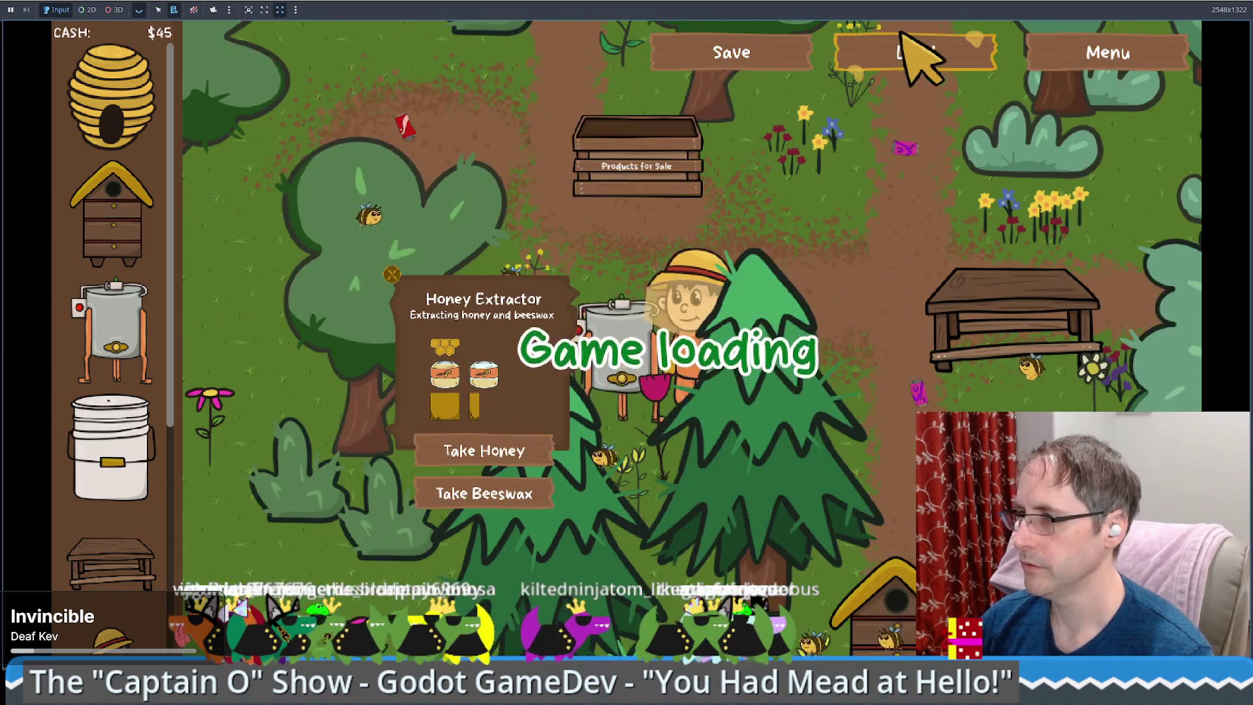
left_click(480, 494)
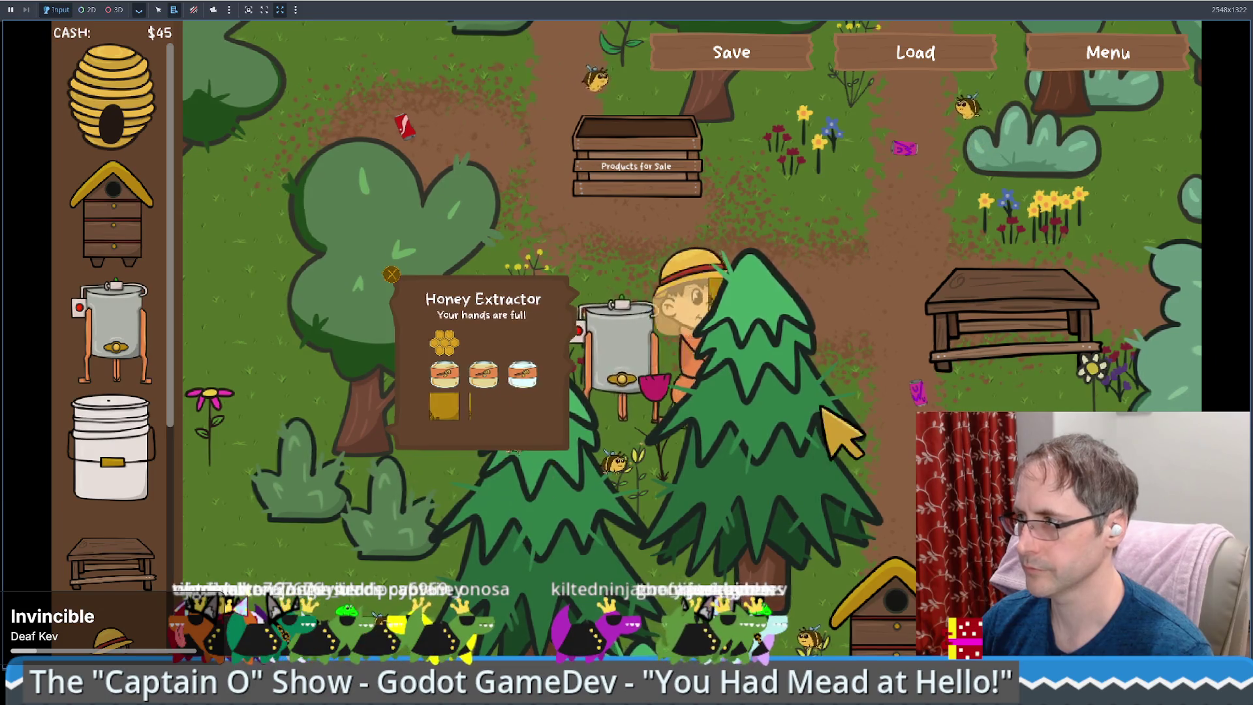
left_click(973, 366)
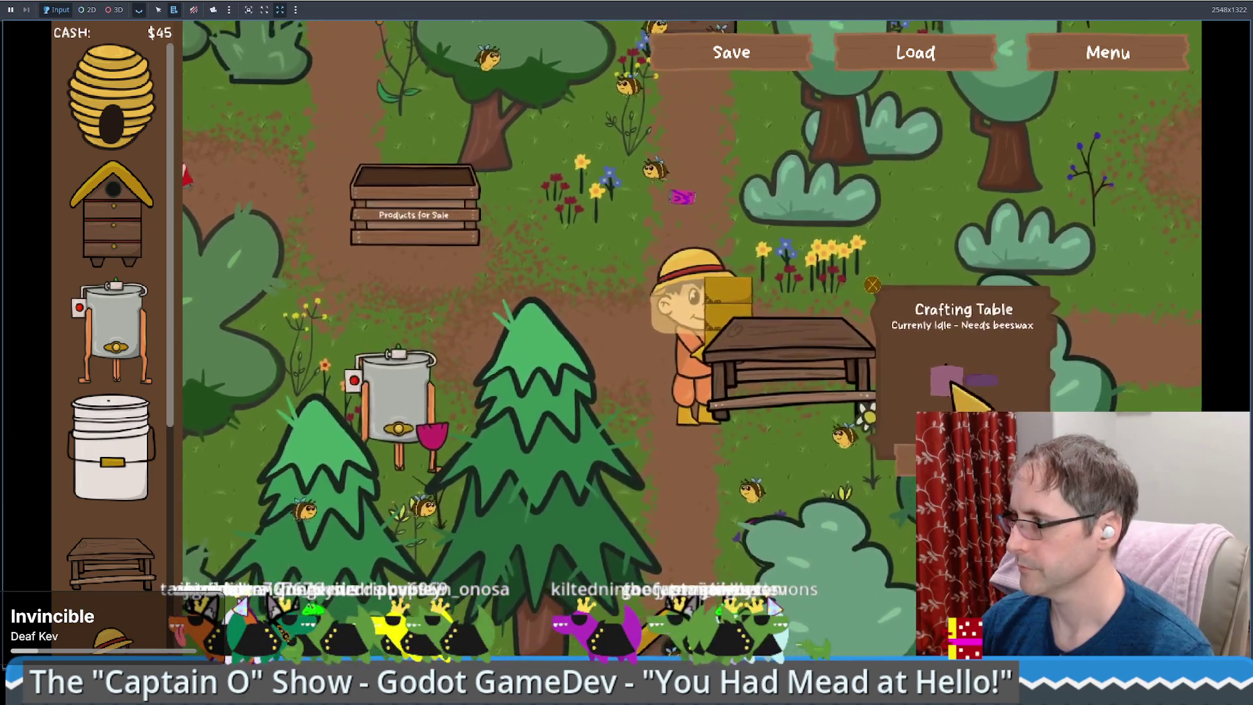
left_click(476, 490)
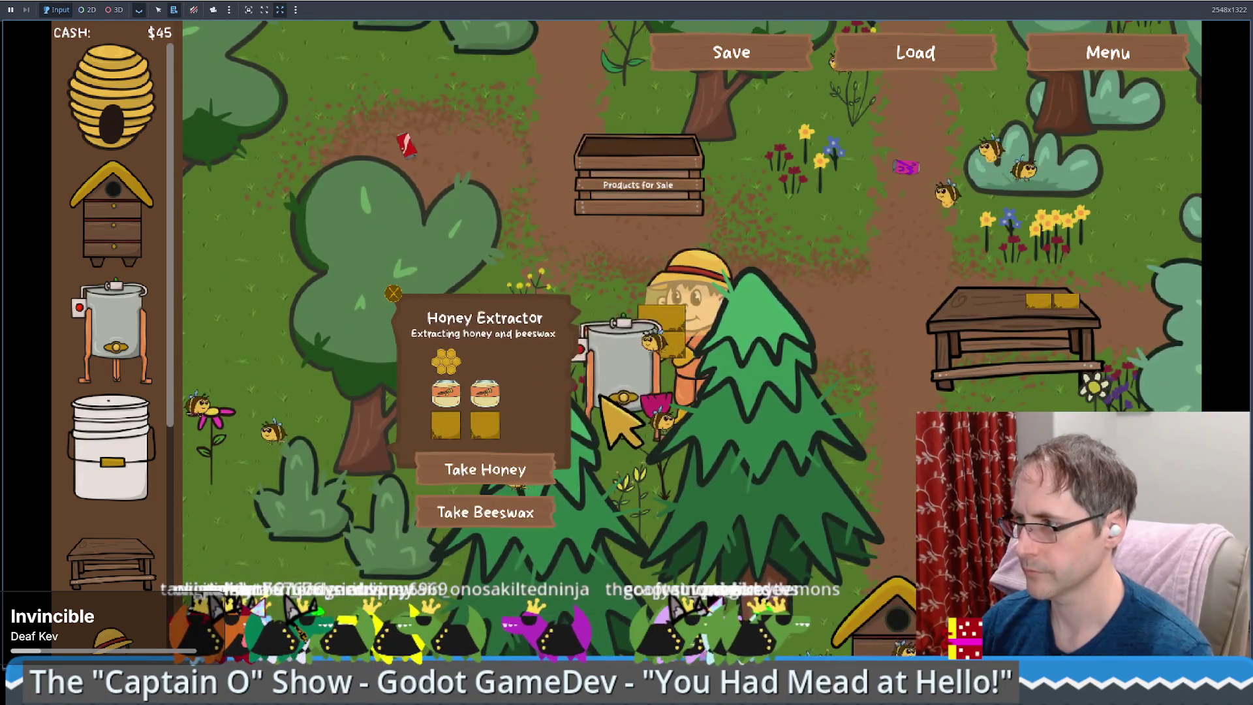
left_click(515, 514)
left_click(934, 385)
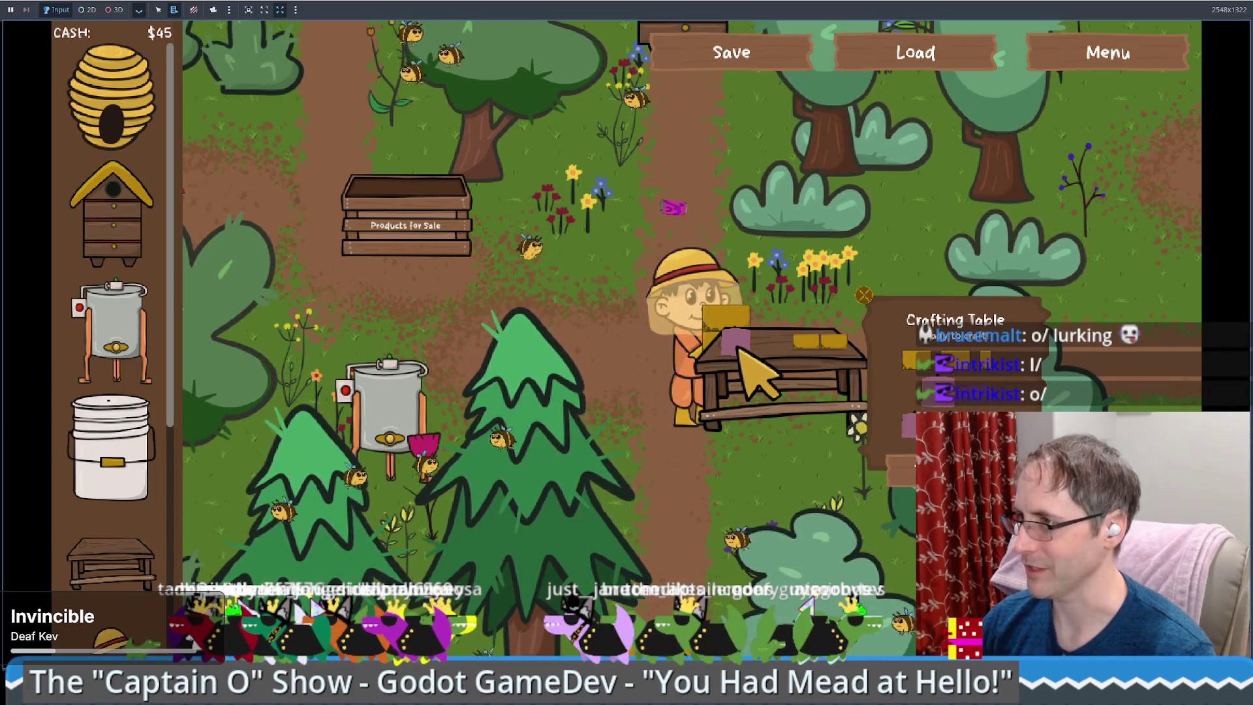
- Place the beeswax on the crafting table and craft until it reads Currently Full of Goods
key("a")
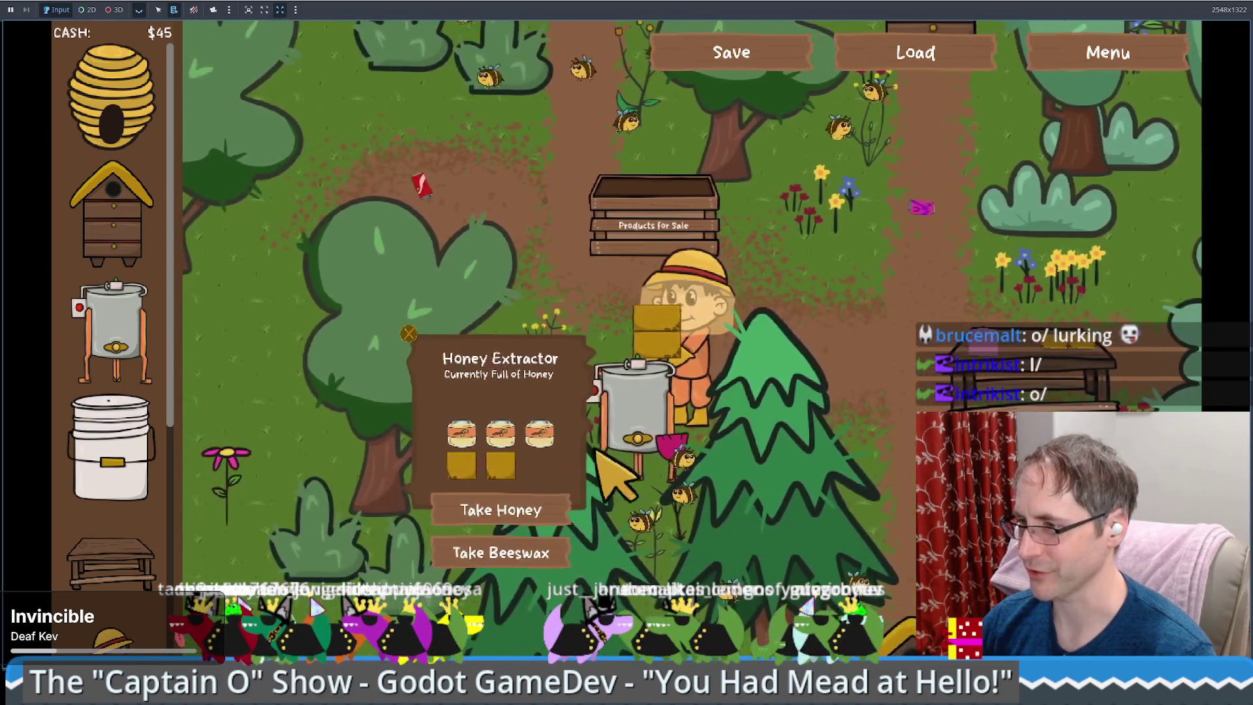
key("d")
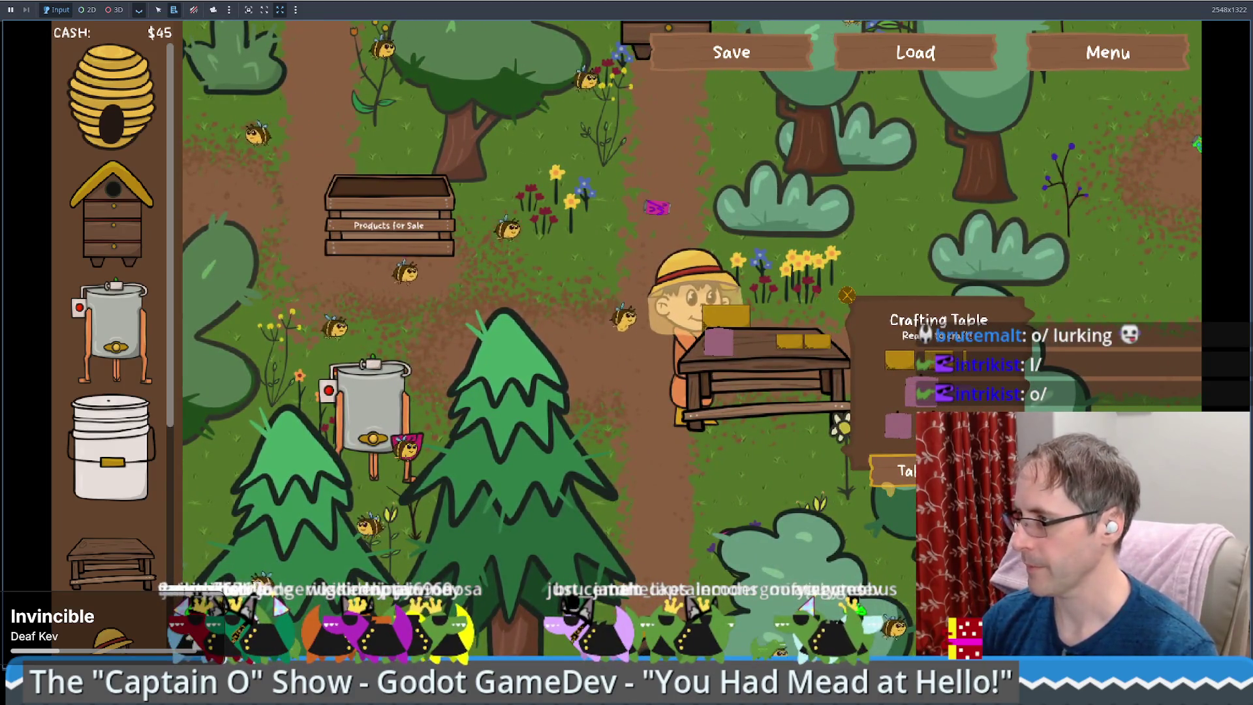
key("a")
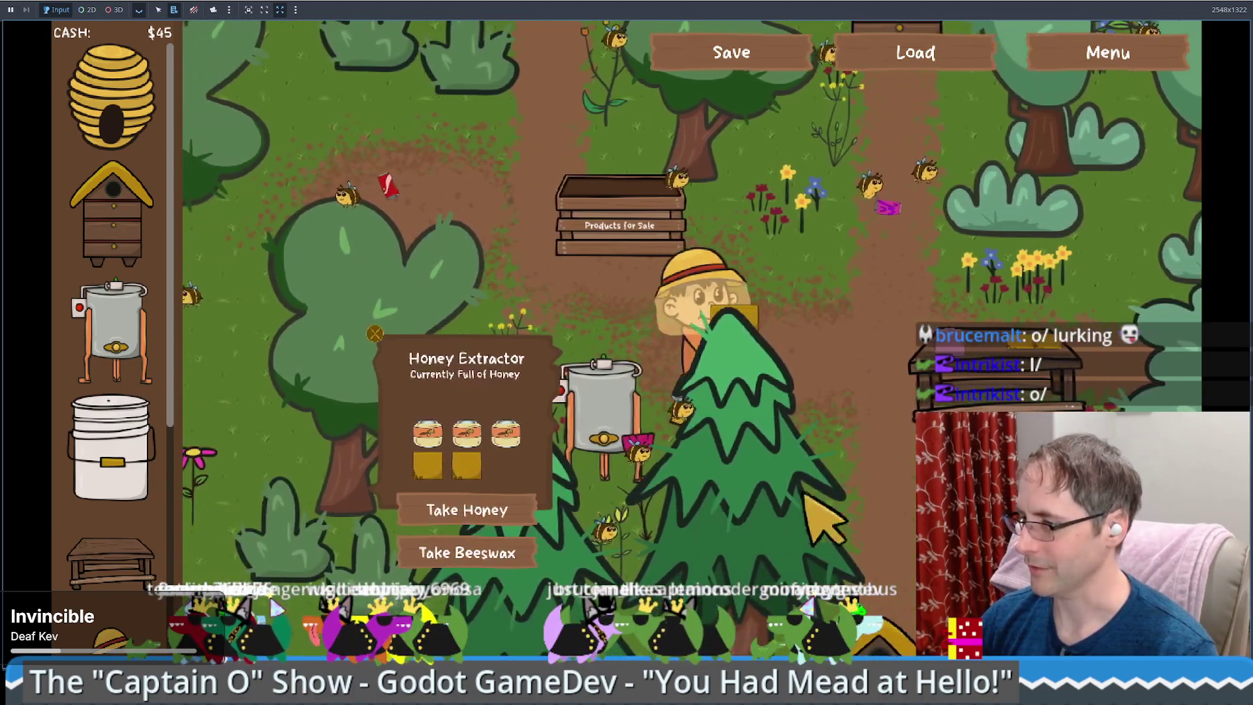
key("d")
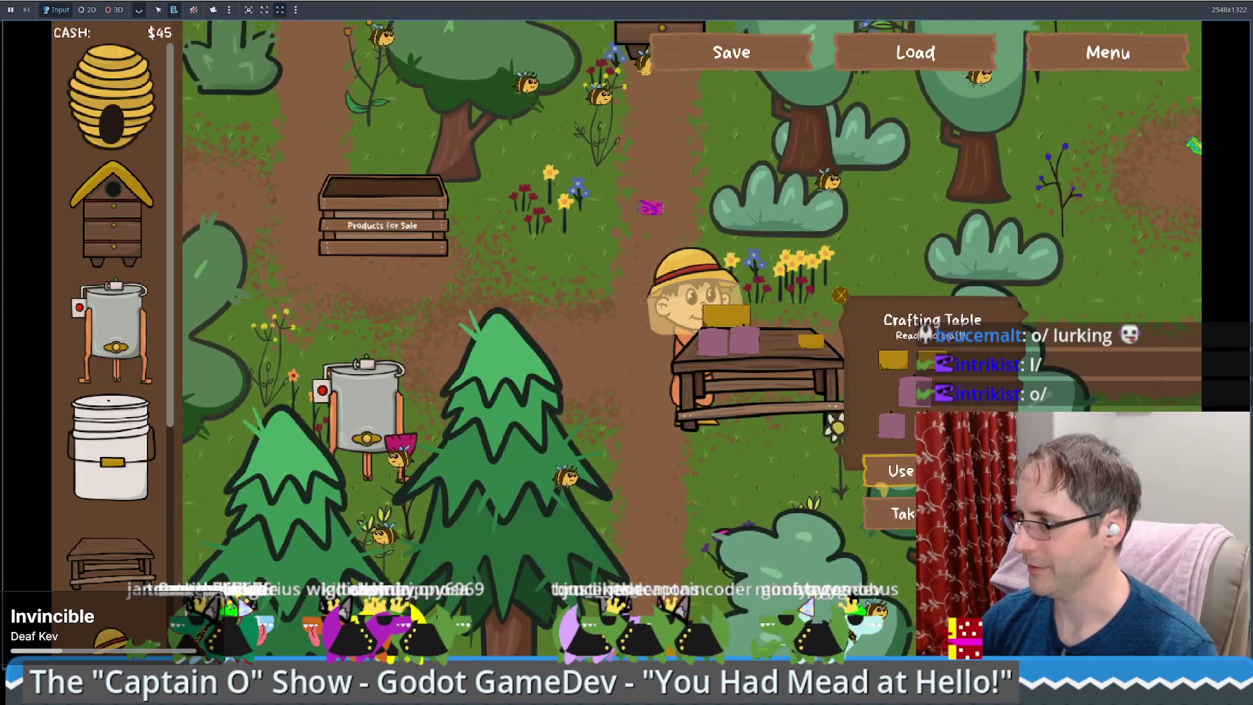
left_click(891, 470)
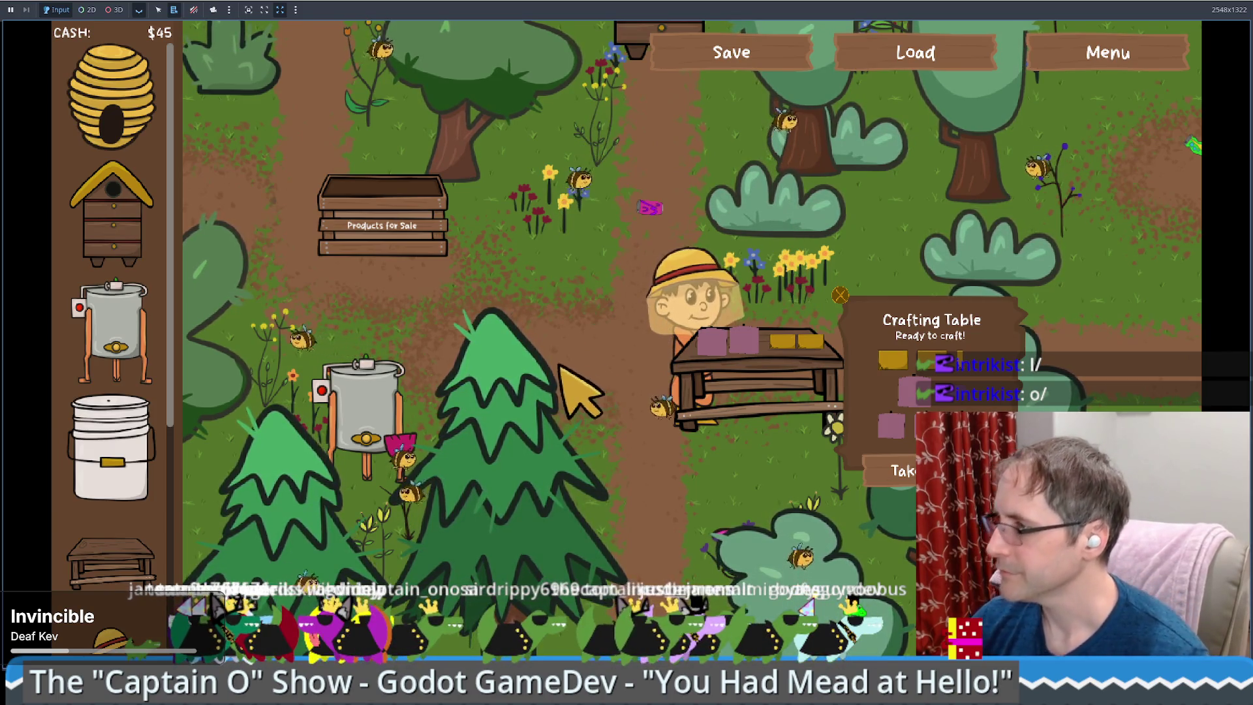
left_click(748, 412)
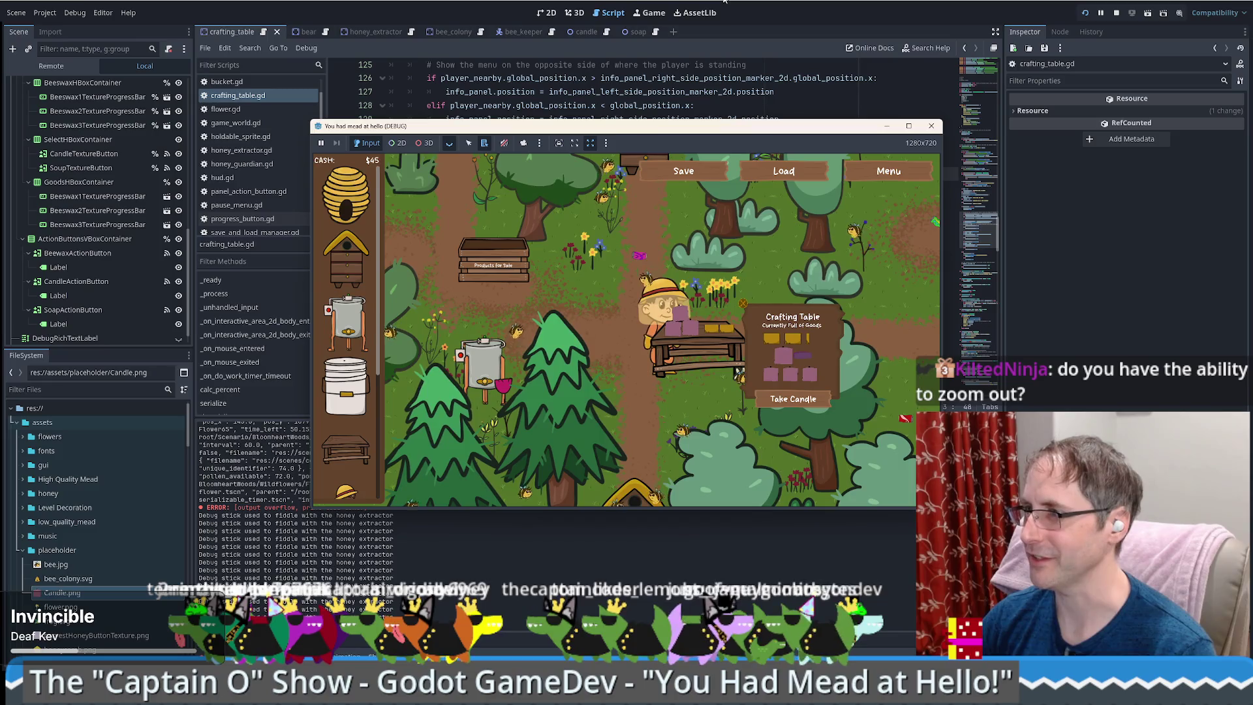
- Stop the running game and undo/redo the recent condition edits in crafting_table.gd
key("F8")
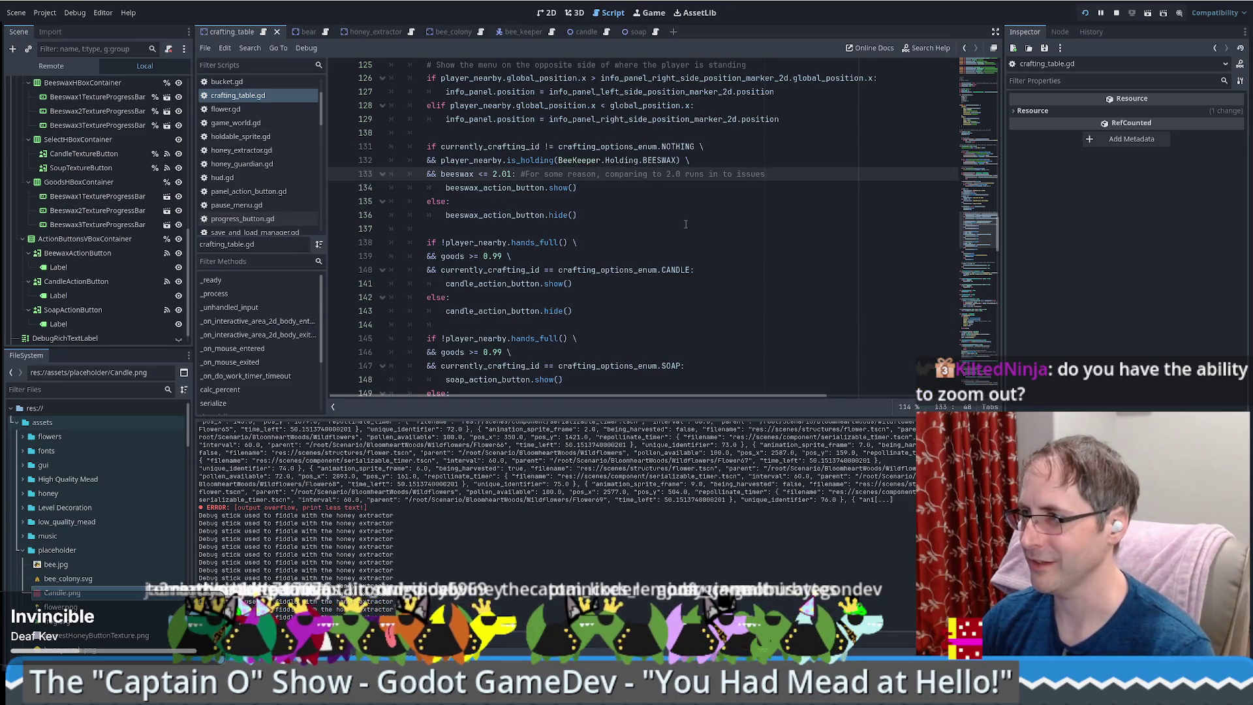
key("ctrl+z")
key("ctrl+z")
key("ctrl+z")
key("ctrl+shift+z")
key("ctrl+z")
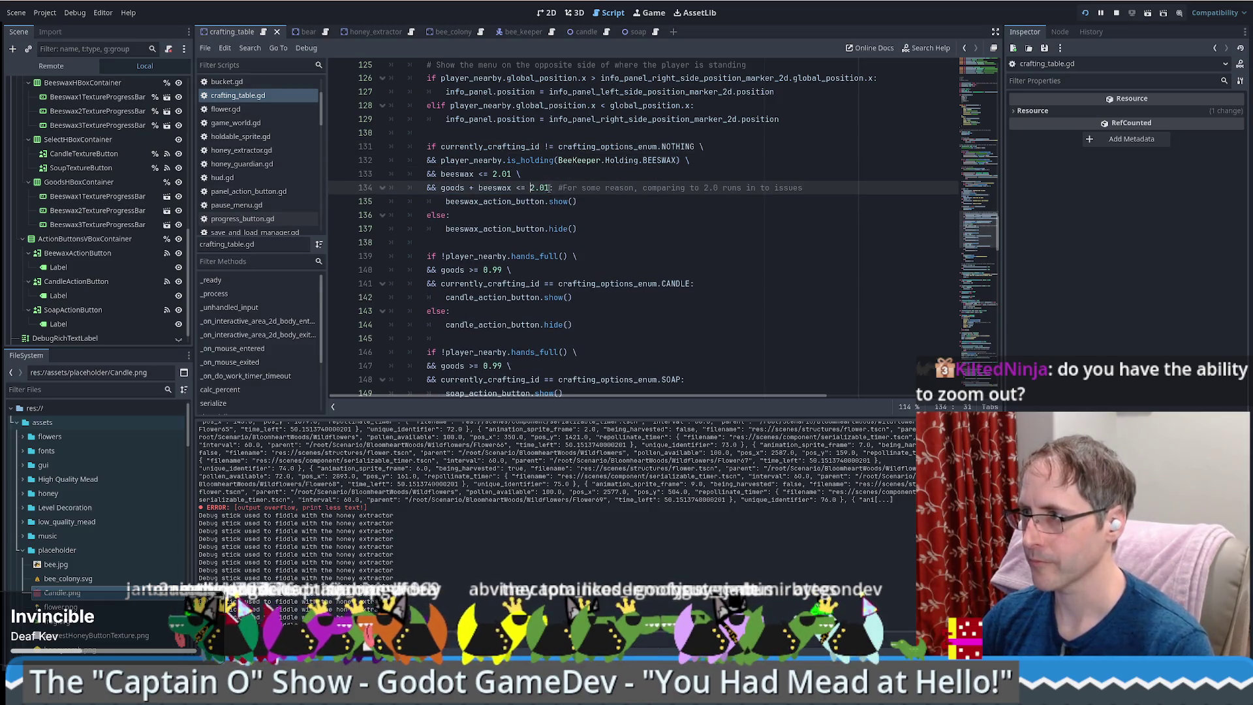
- Remove the goods-plus-beeswax comparison on line 134, end the condition with ':', and save
left_click_drag(447, 188, 441, 188)
key("BackSpace")
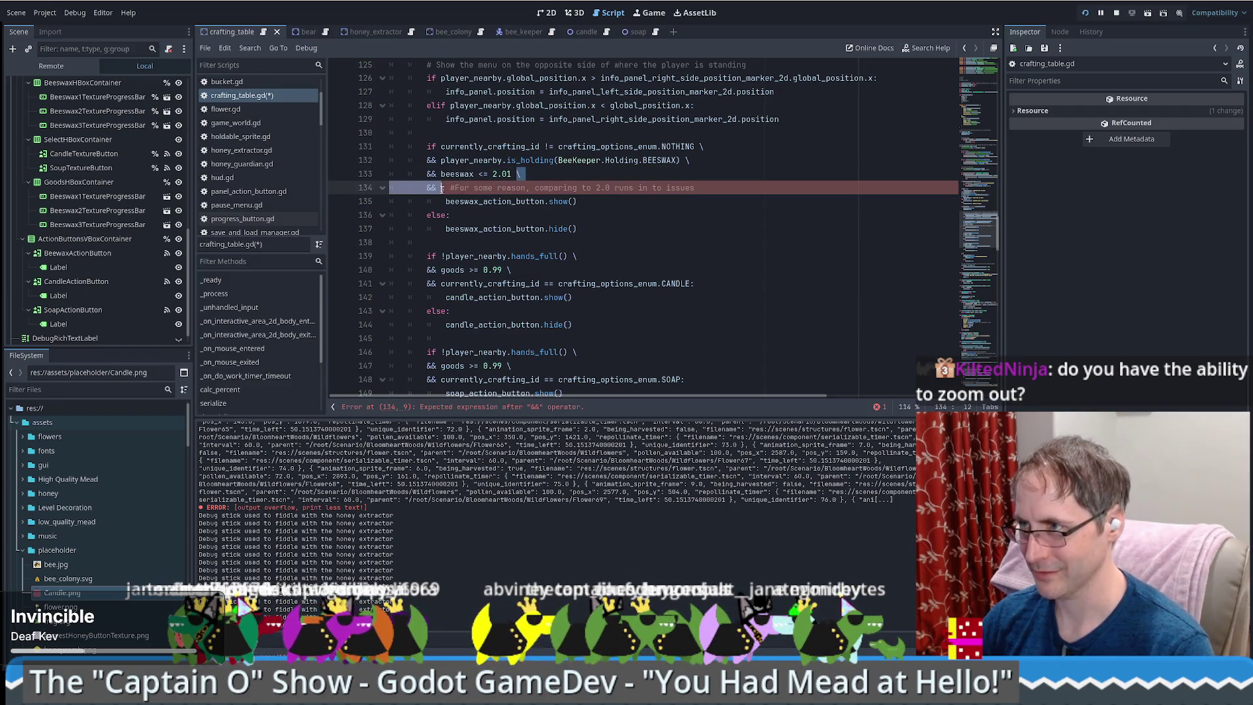
type(":")
key("ctrl+s")
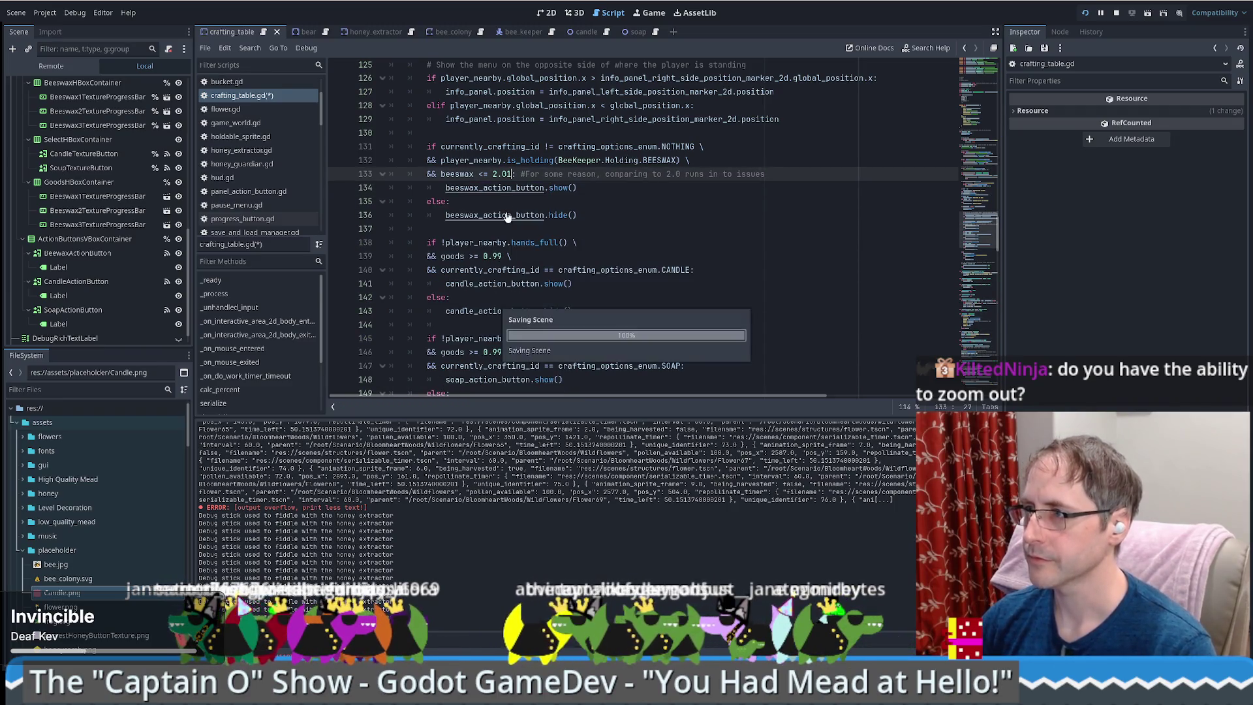
scroll(657, 211, "up", 6)
scroll(605, 246, "down", 3)
scroll(652, 248, "up", 5)
scroll(719, 251, "down", 2)
scroll(173, 282, "down", 1)
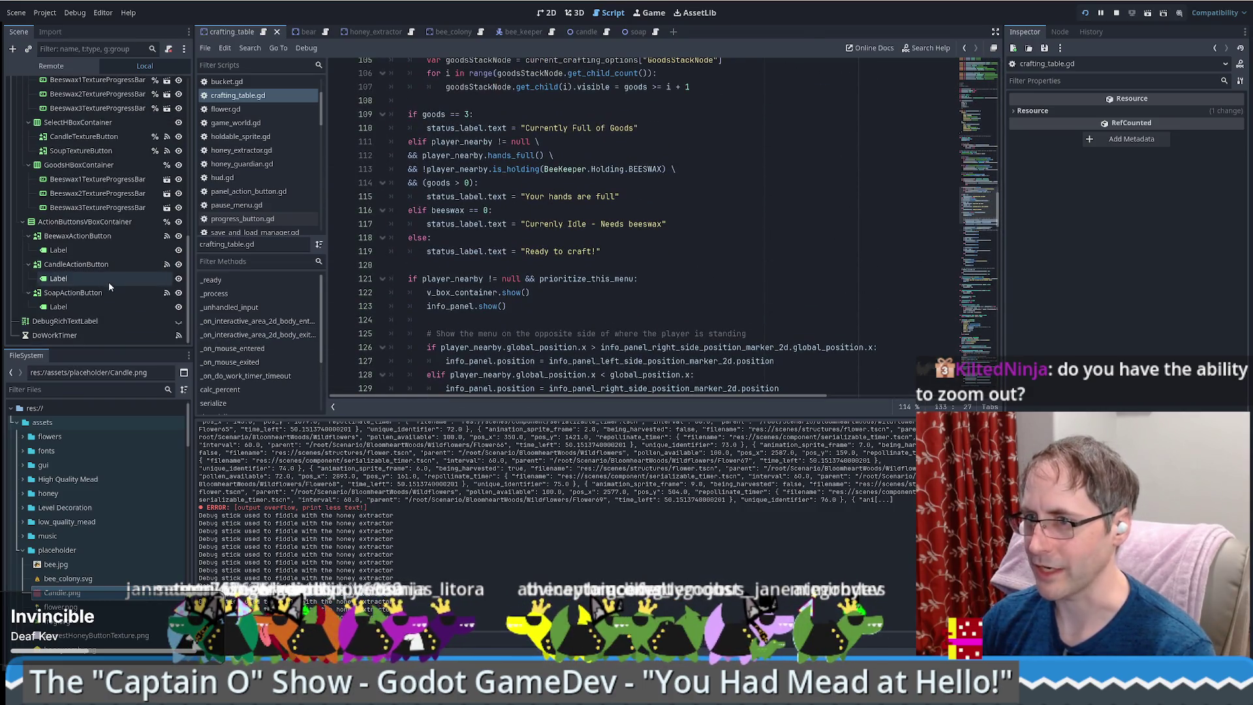
- Open DoWorkTimer's _on_do_work_timer_timeout handler, which converts beeswax into goods at 0.075
left_click(179, 335)
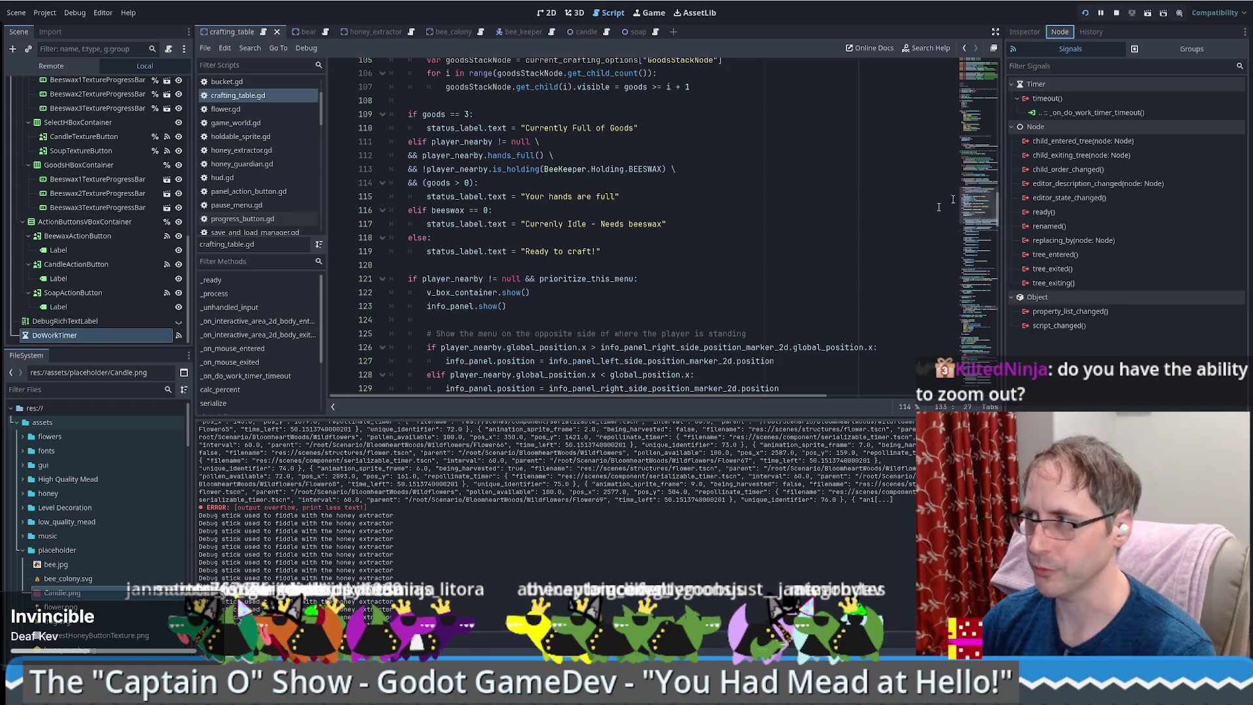
double_click(1083, 112)
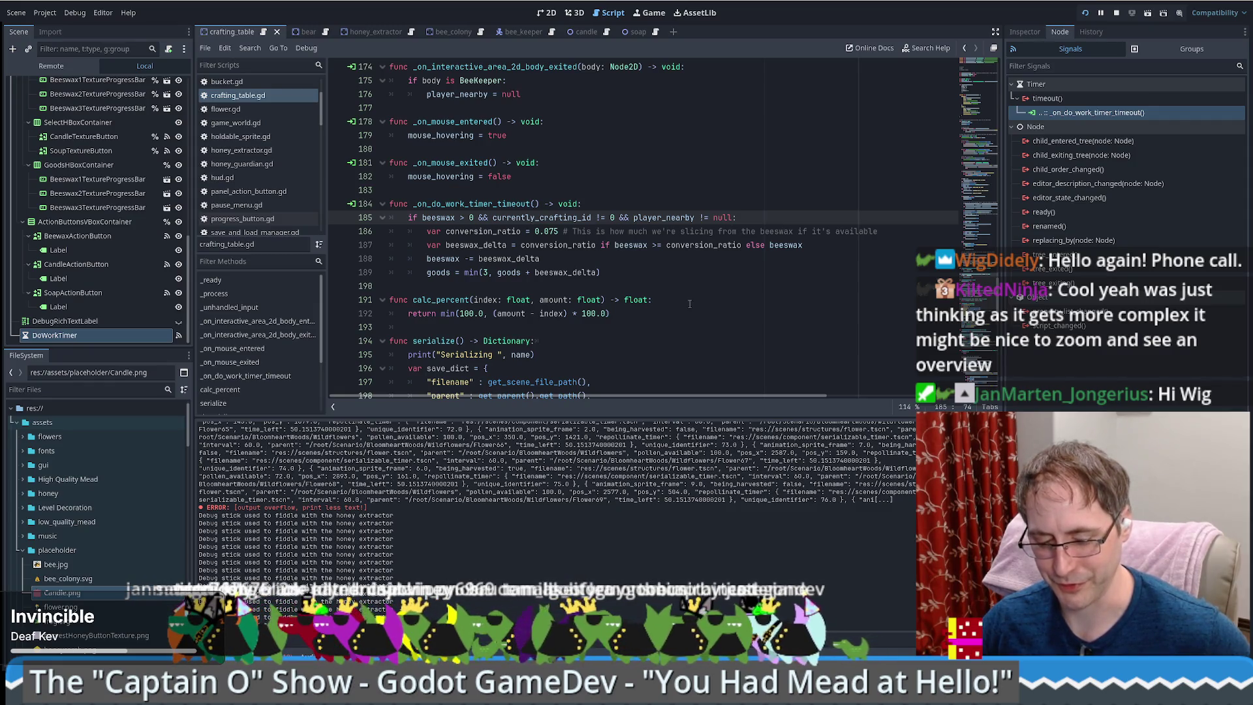
mouse_move(648, 295)
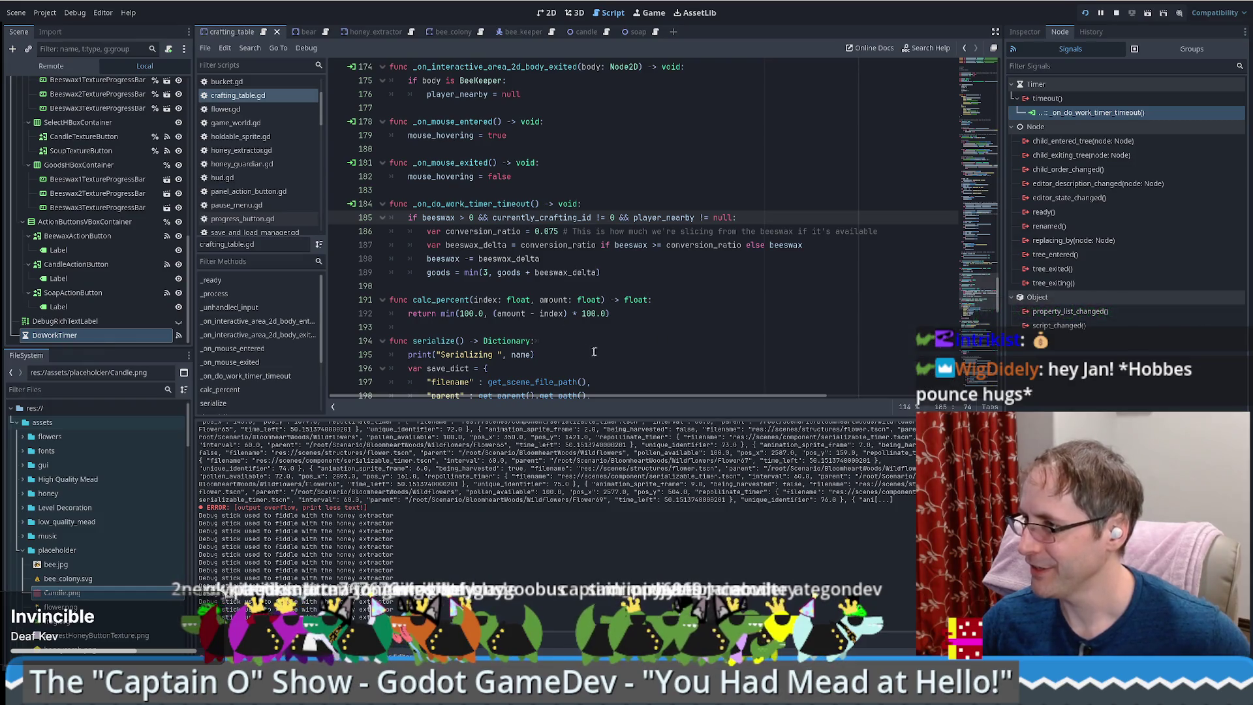
left_click(613, 340)
left_click(612, 331)
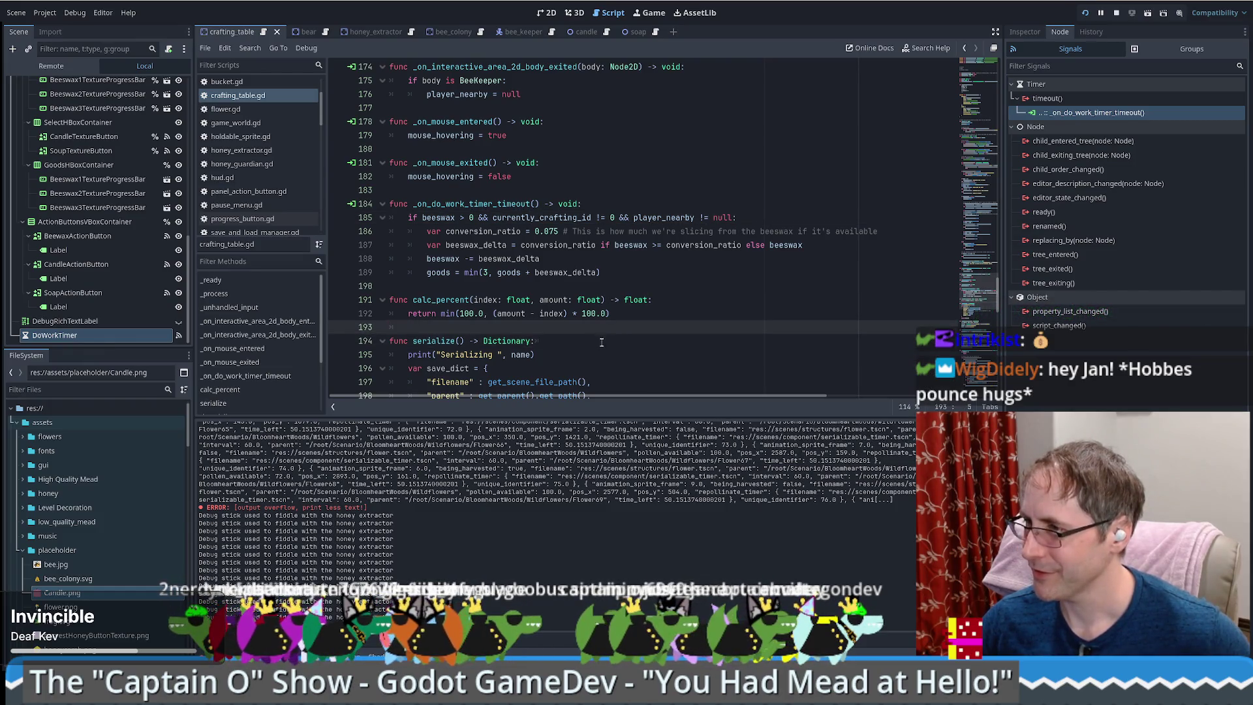
left_click(602, 342)
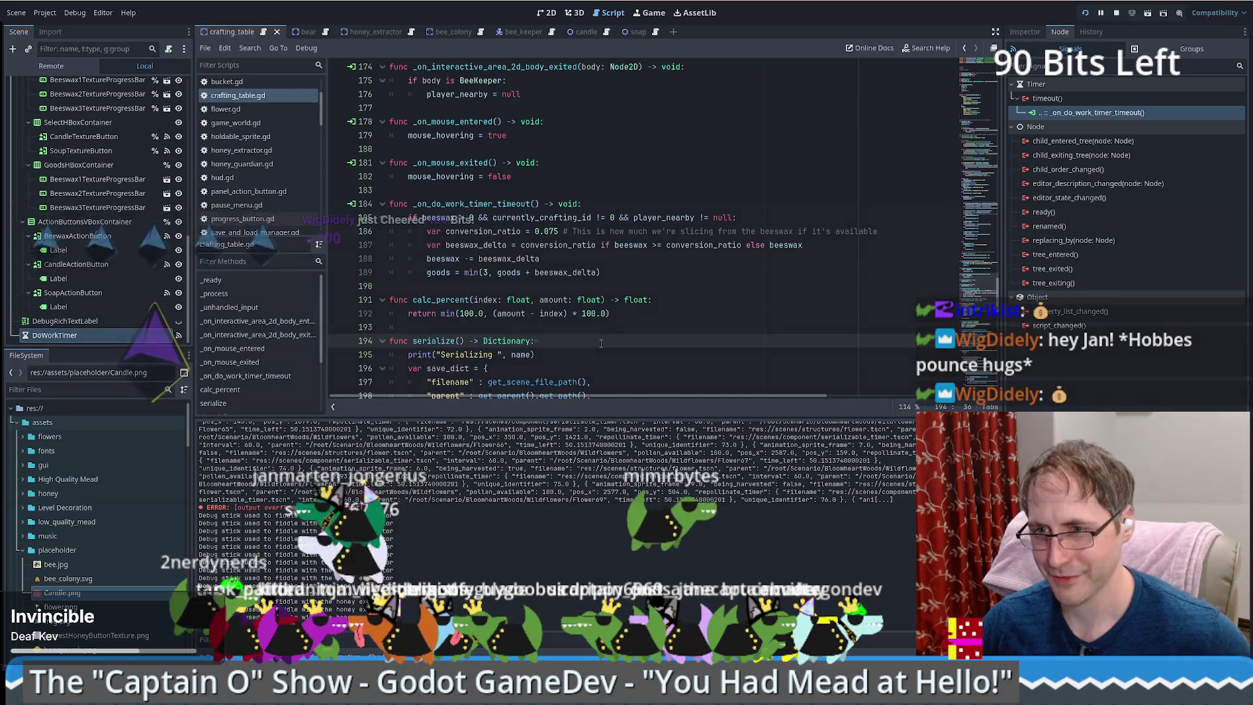
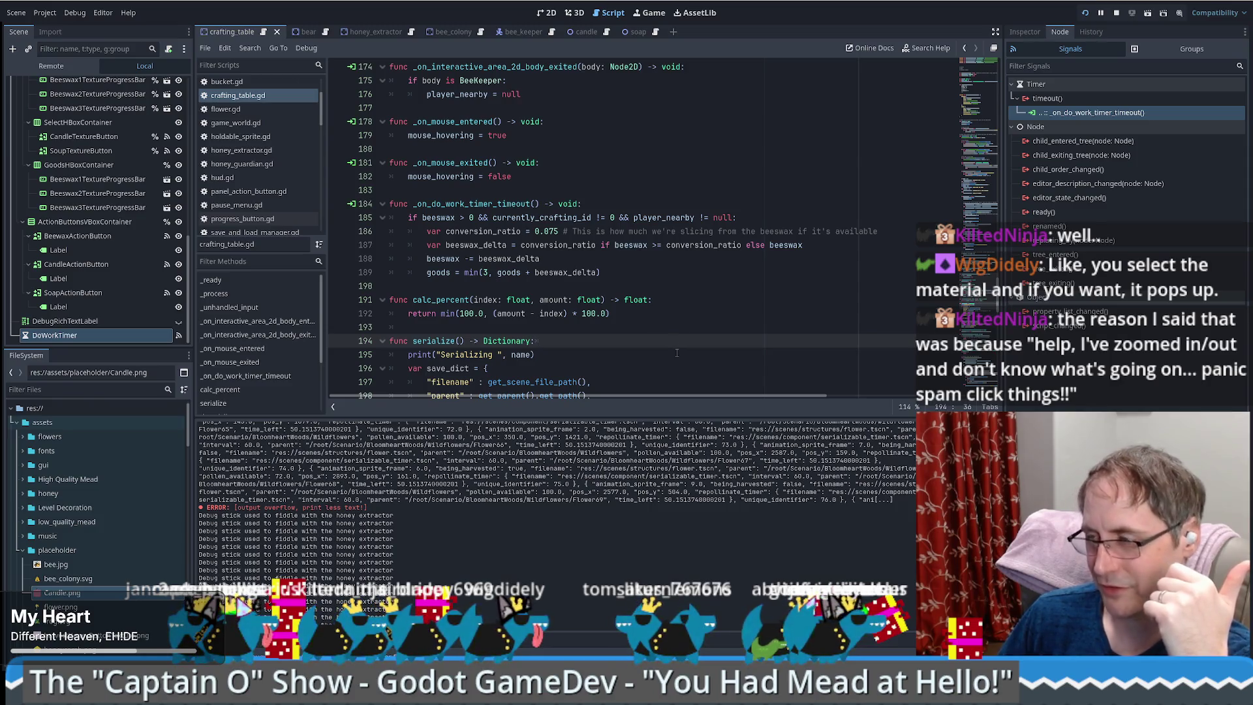
- Run the honey game and maximize its debug window to fill the screen
left_click(651, 15)
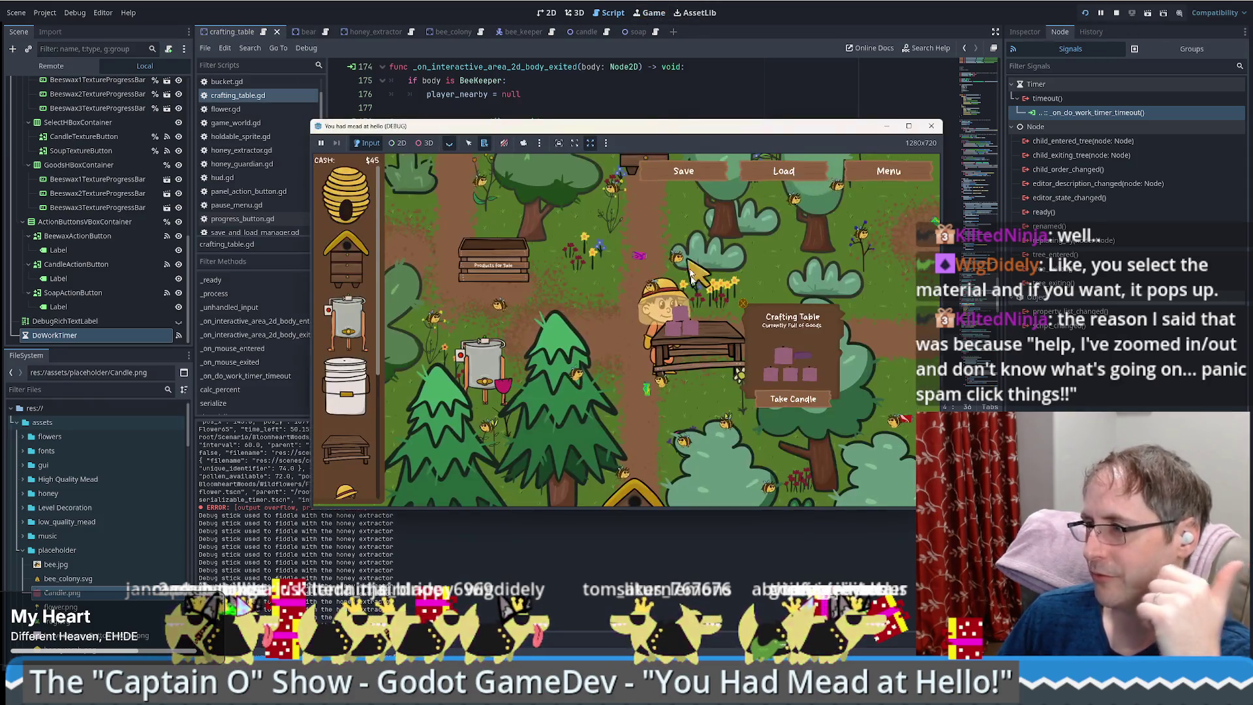
left_click(908, 128)
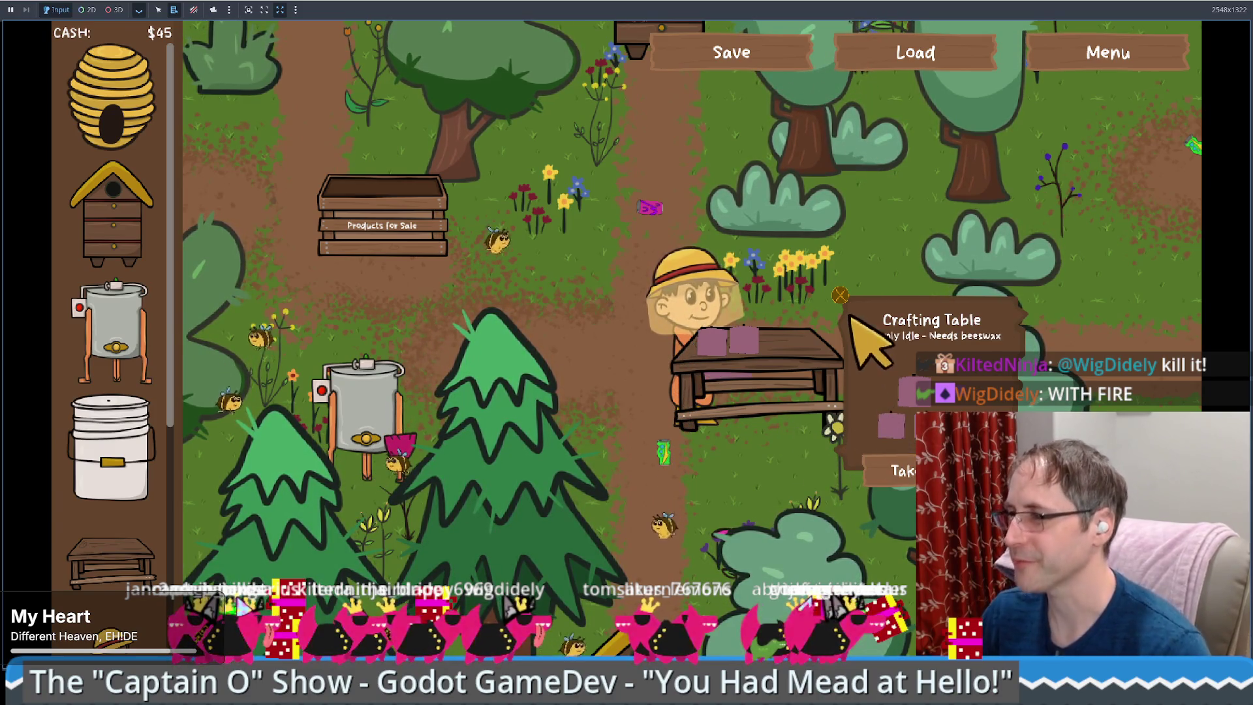
- Sell candles at the Products for Sale crate, raising cash to $345, then close the game
left_click(842, 296)
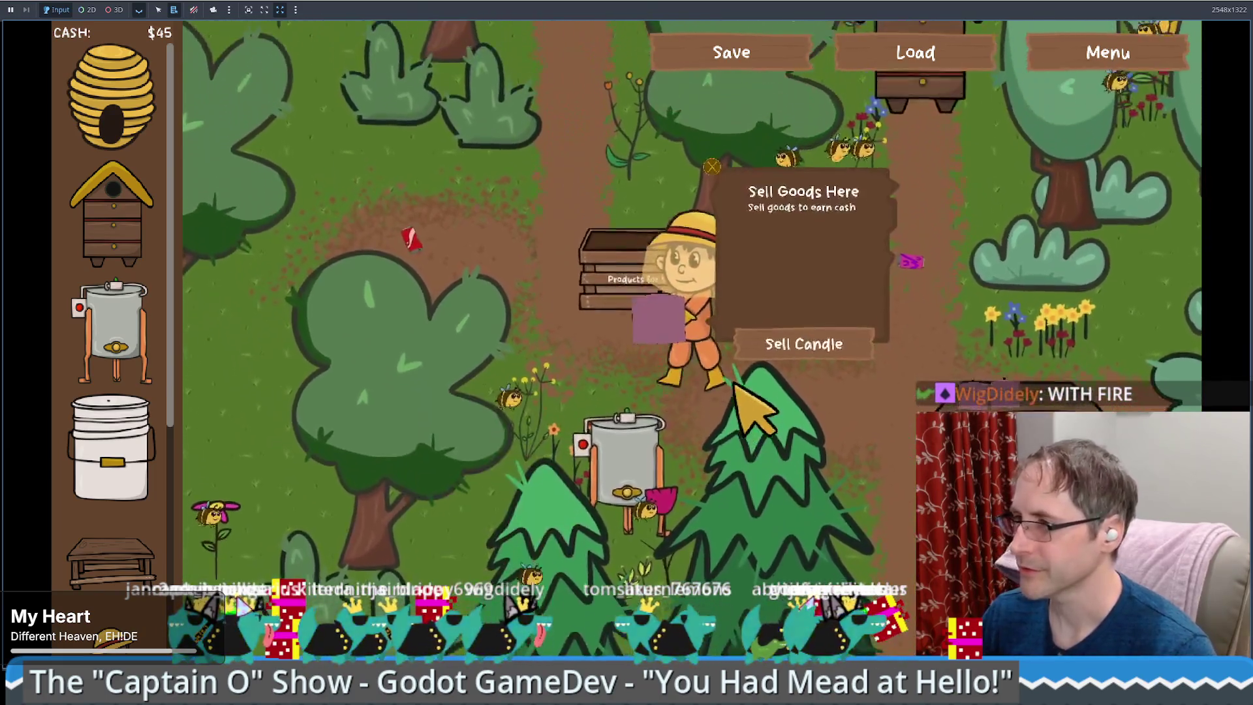
left_click(807, 408)
left_click(813, 418)
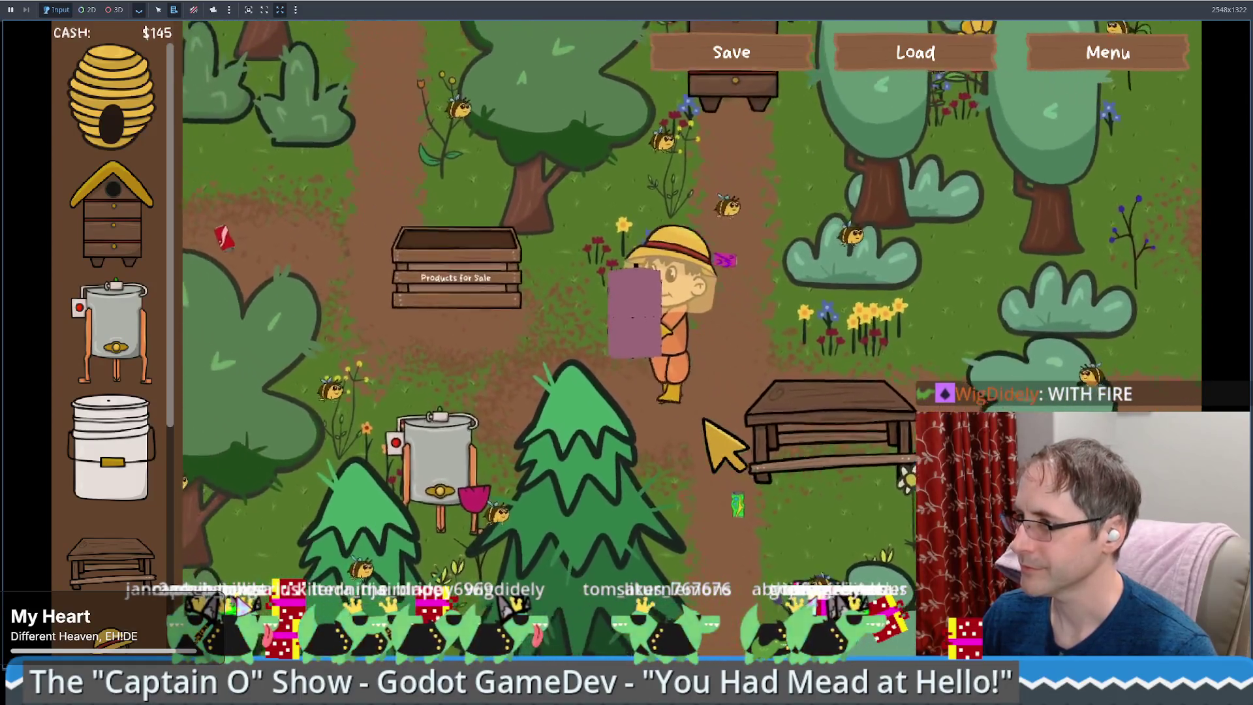
key("Left")
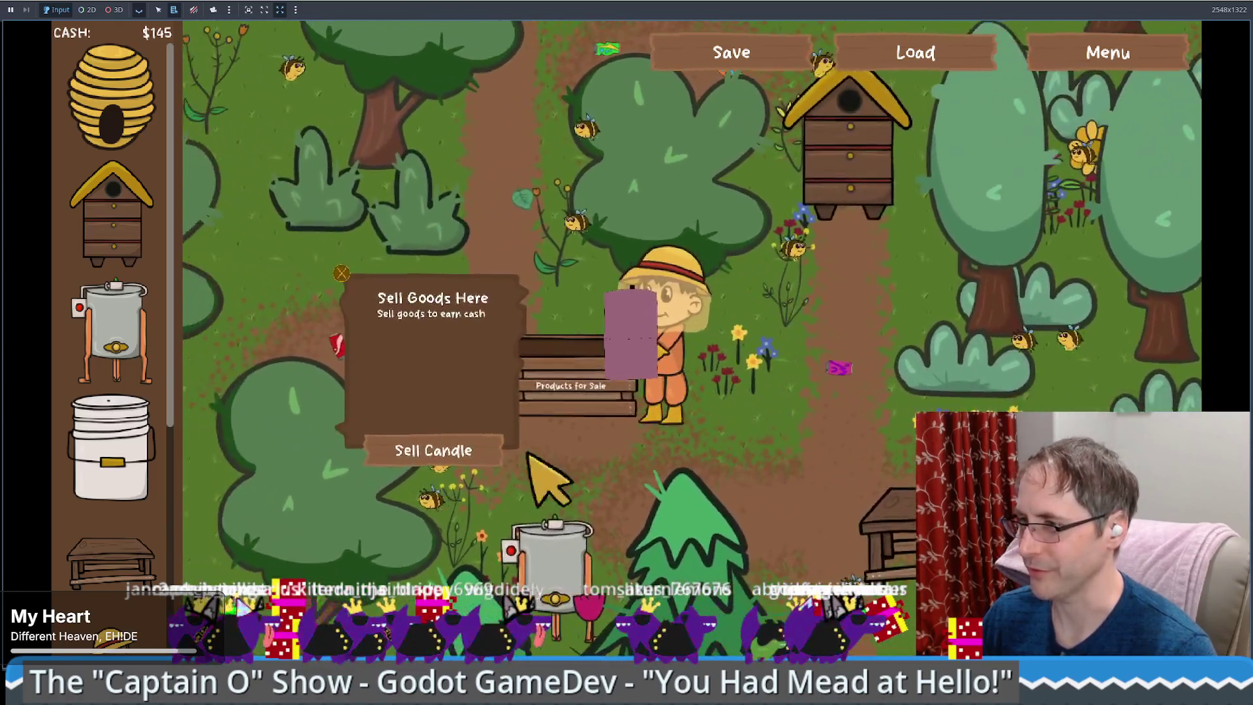
left_click(529, 453)
left_click(480, 449)
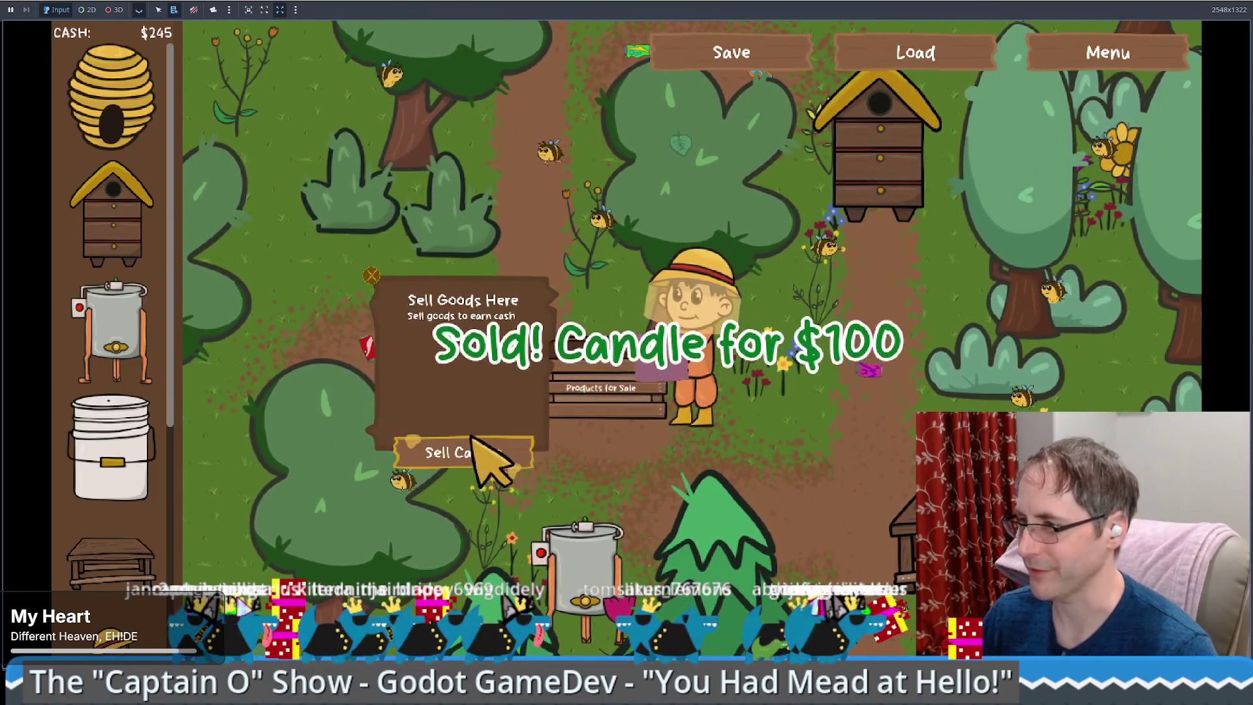
key("Right")
key("Down")
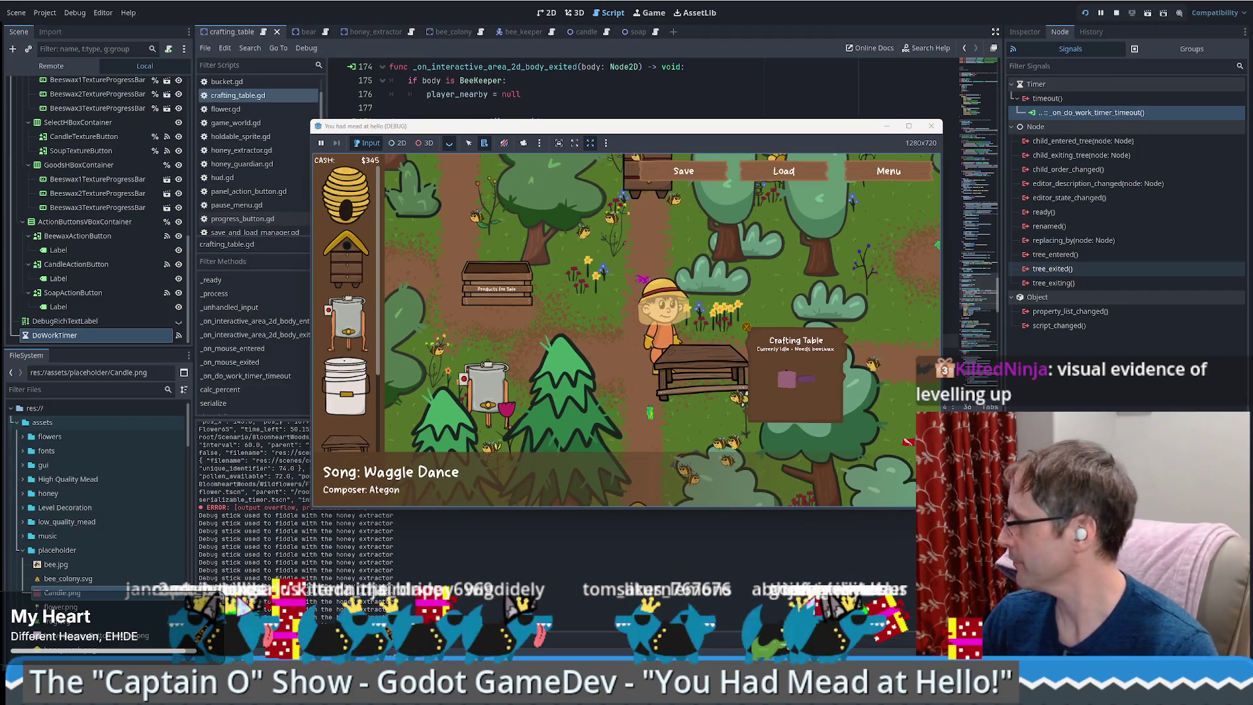
left_click(694, 342)
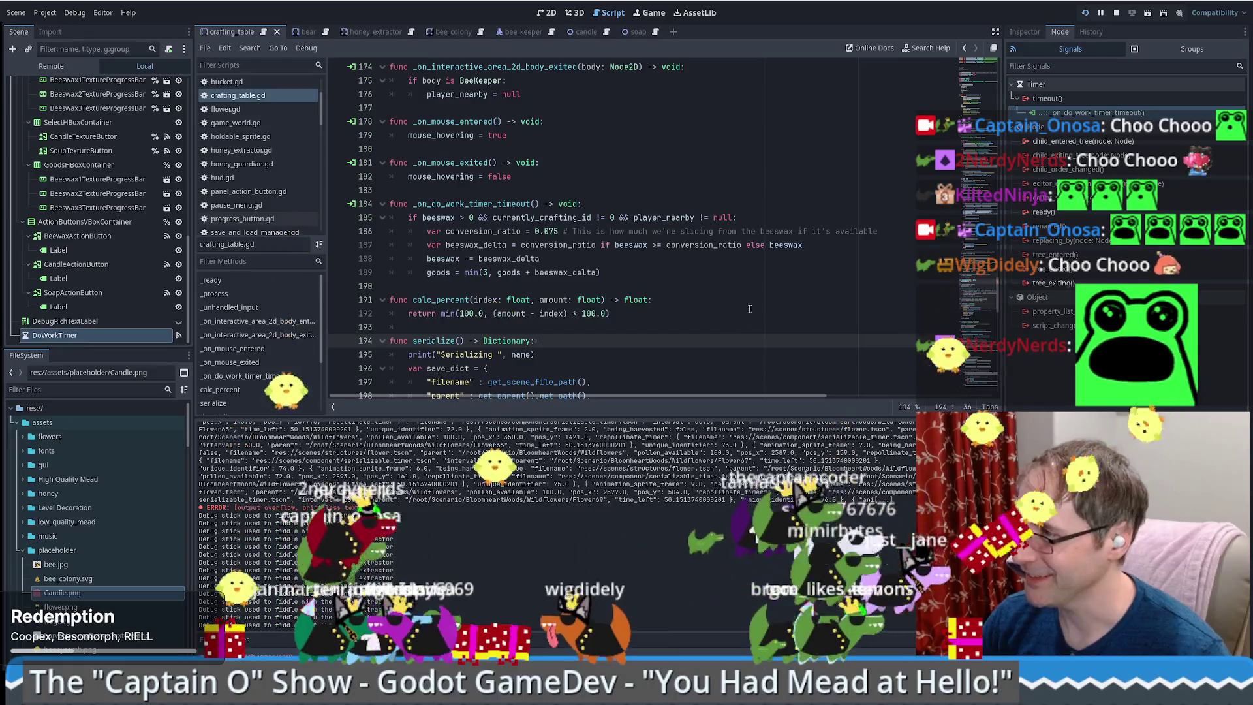
- Show the DoWorkTimer node's Timer properties in the Inspector
left_click(1025, 31)
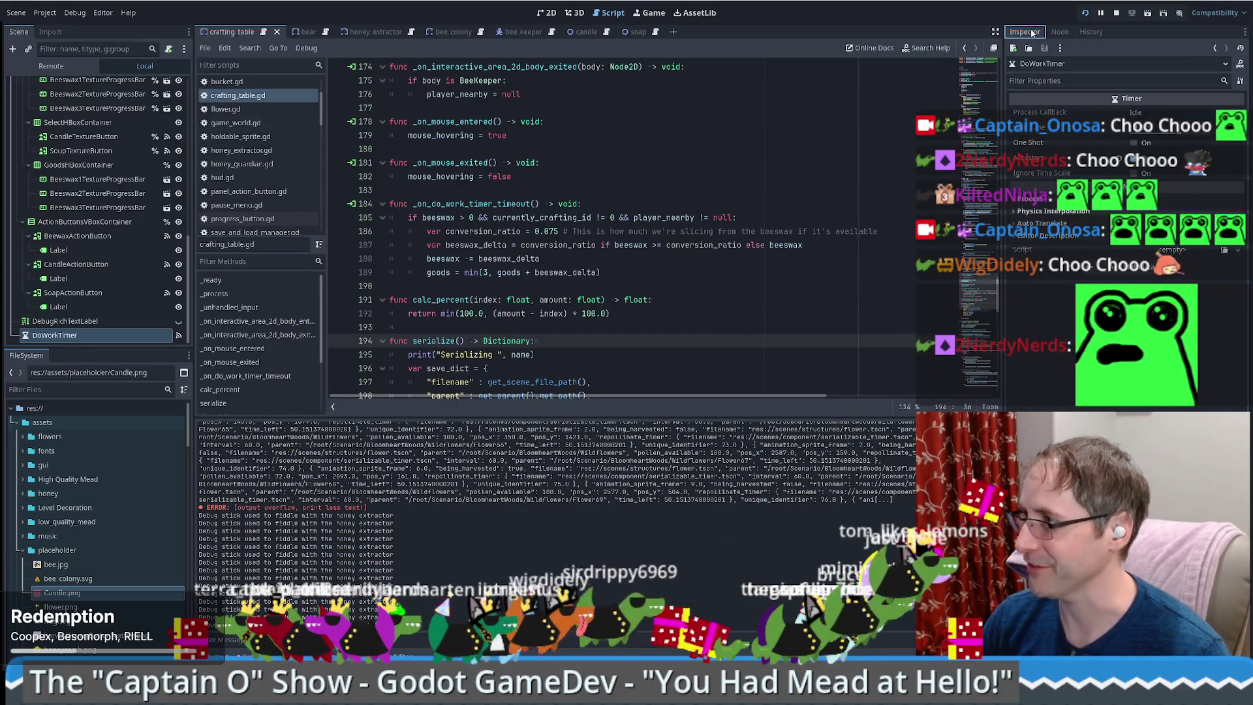
- Scroll crafting_table.gd back up to the status label messages around line 97
scroll(771, 243, "down", 2)
scroll(771, 242, "down", 4)
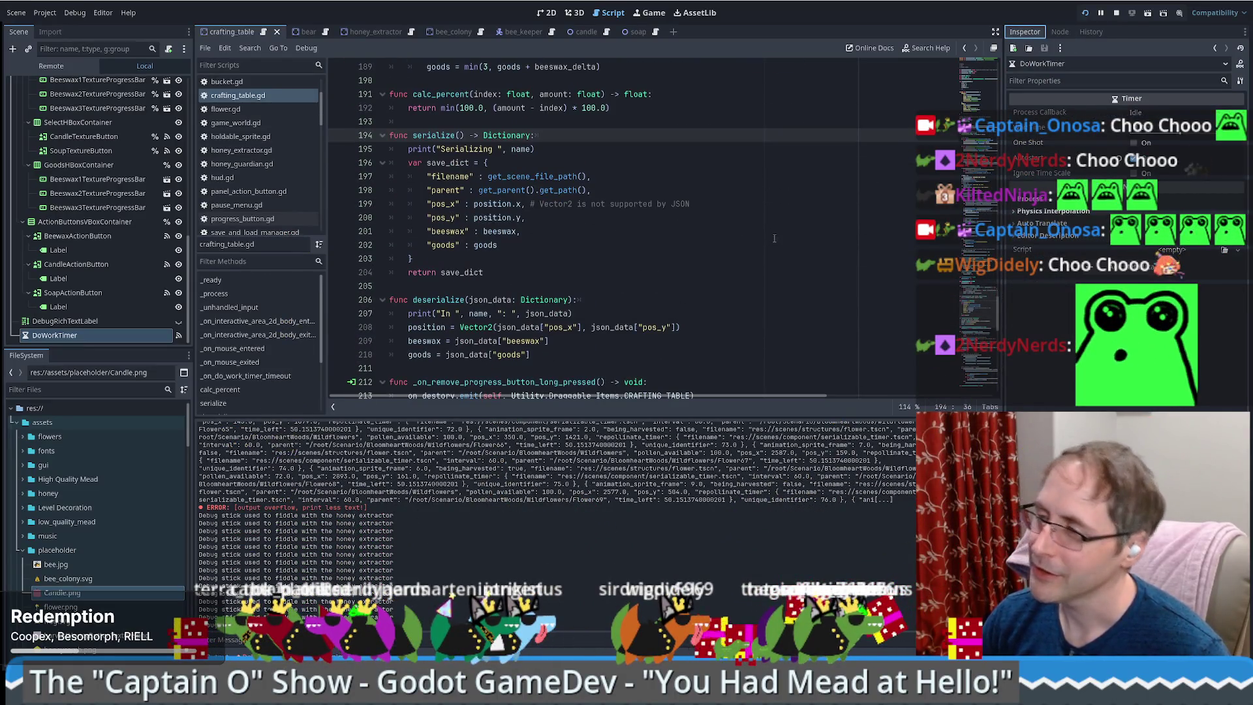
scroll(726, 256, "up", 7)
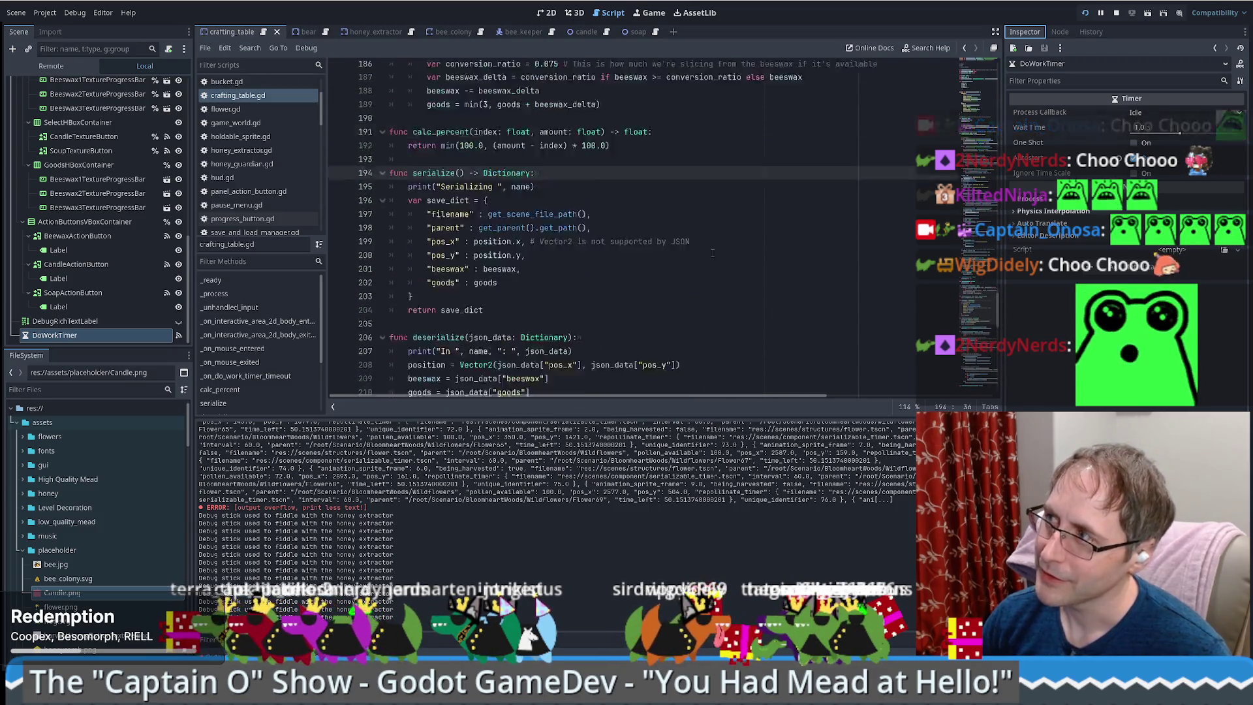
scroll(713, 253, "down", 6)
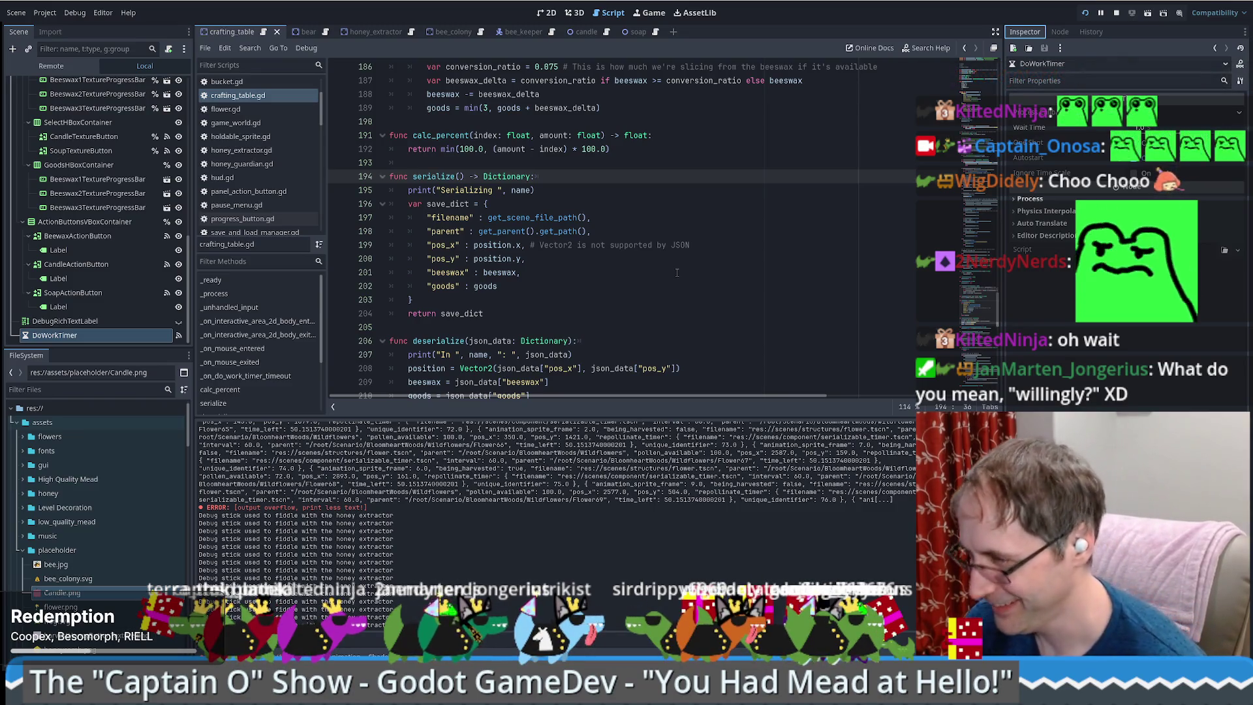
mouse_move(988, 337)
left_mouse_down()
mouse_move(994, 319)
mouse_move(986, 374)
left_mouse_up()
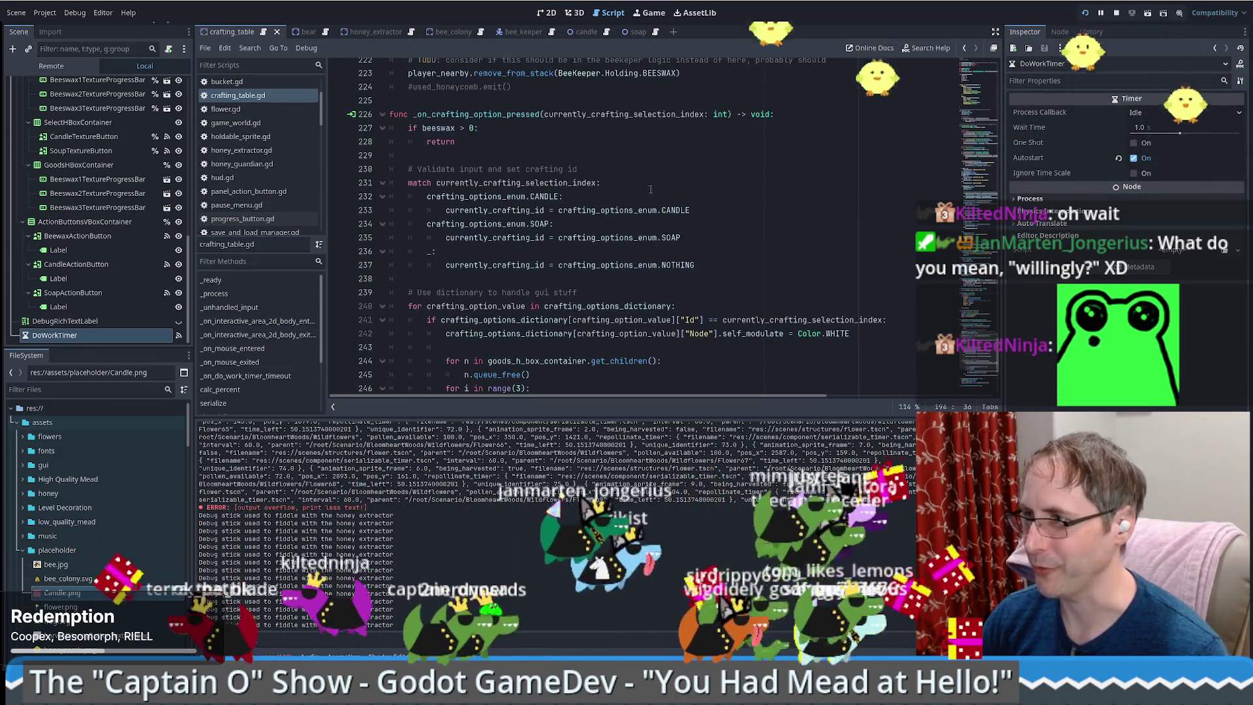
scroll(653, 187, "up", 5)
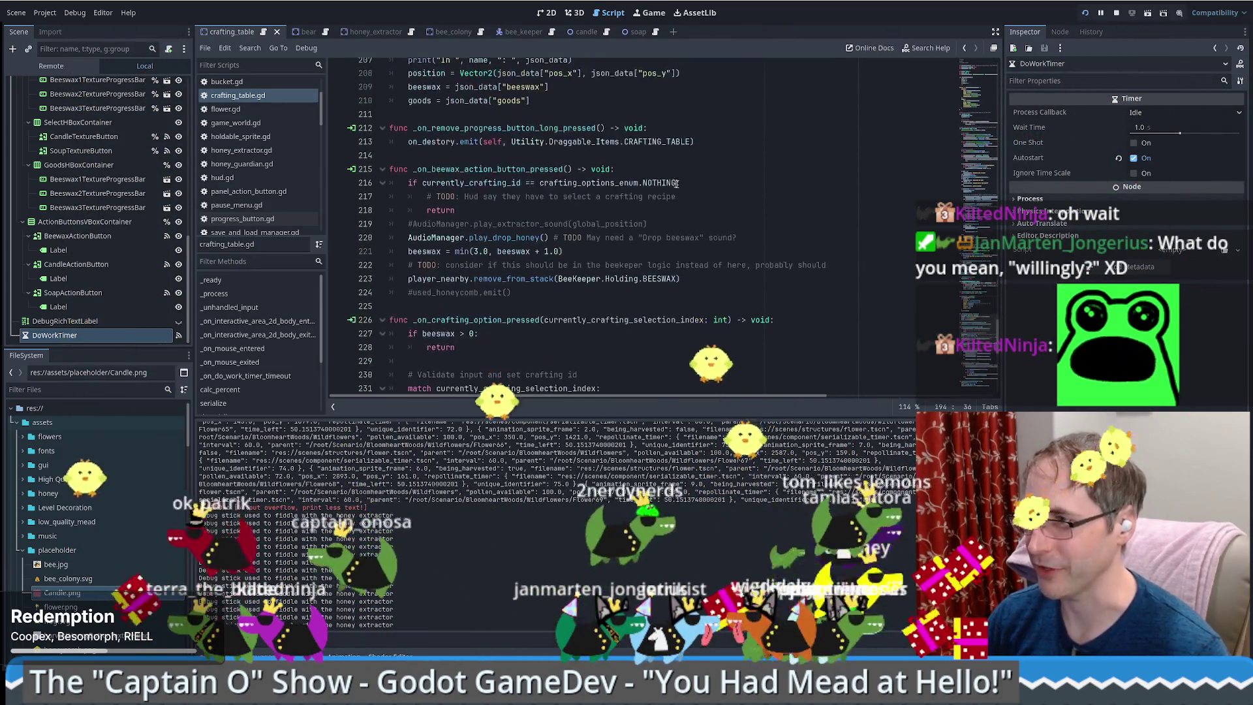
scroll(693, 189, "up", 15)
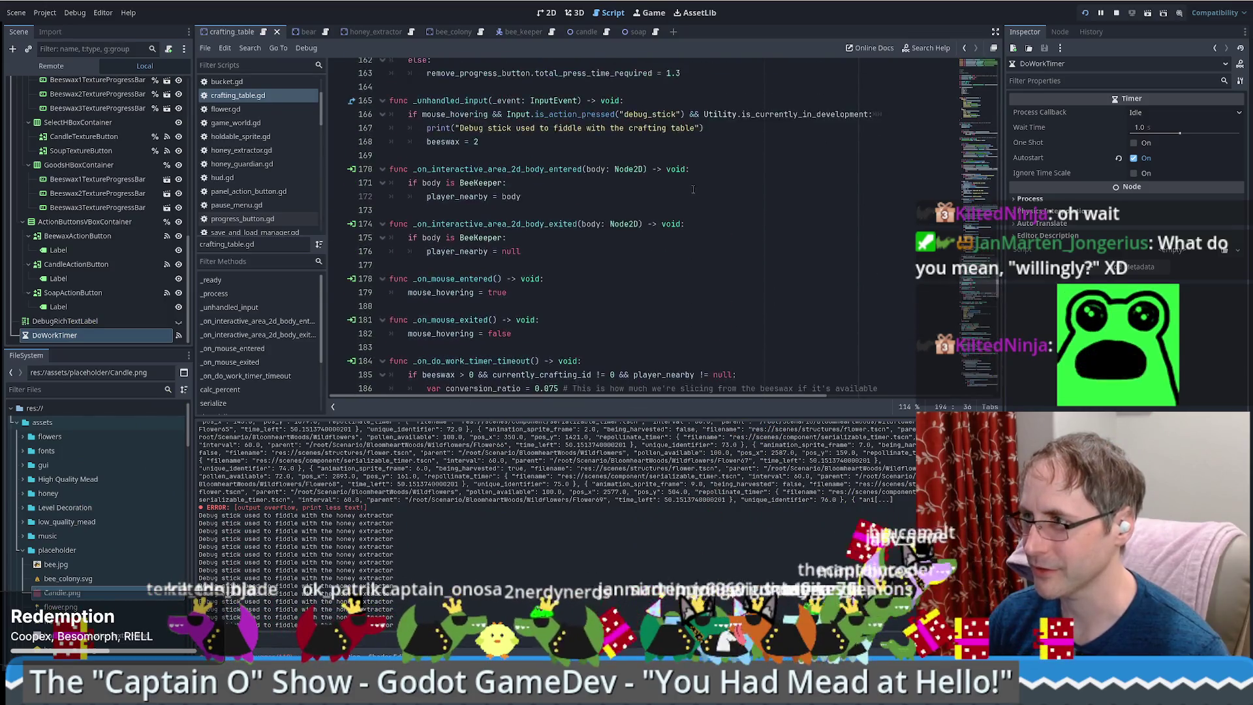
scroll(694, 189, "up", 4)
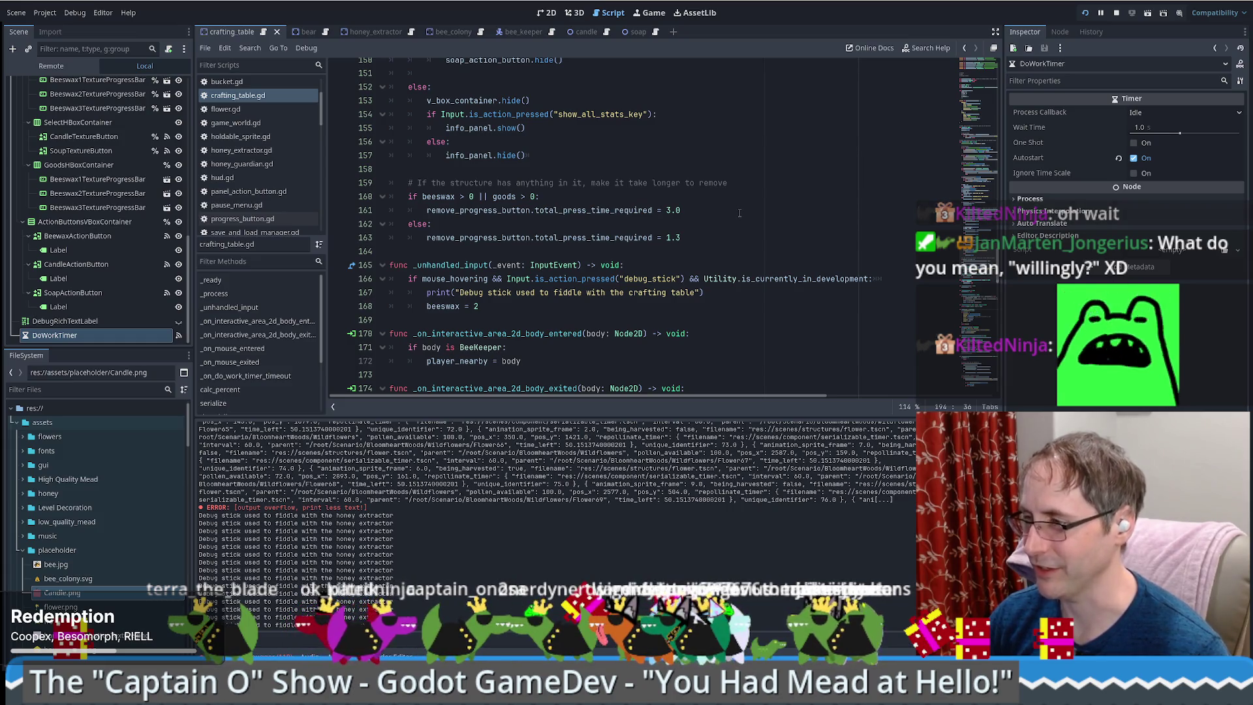
scroll(731, 238, "up", 8)
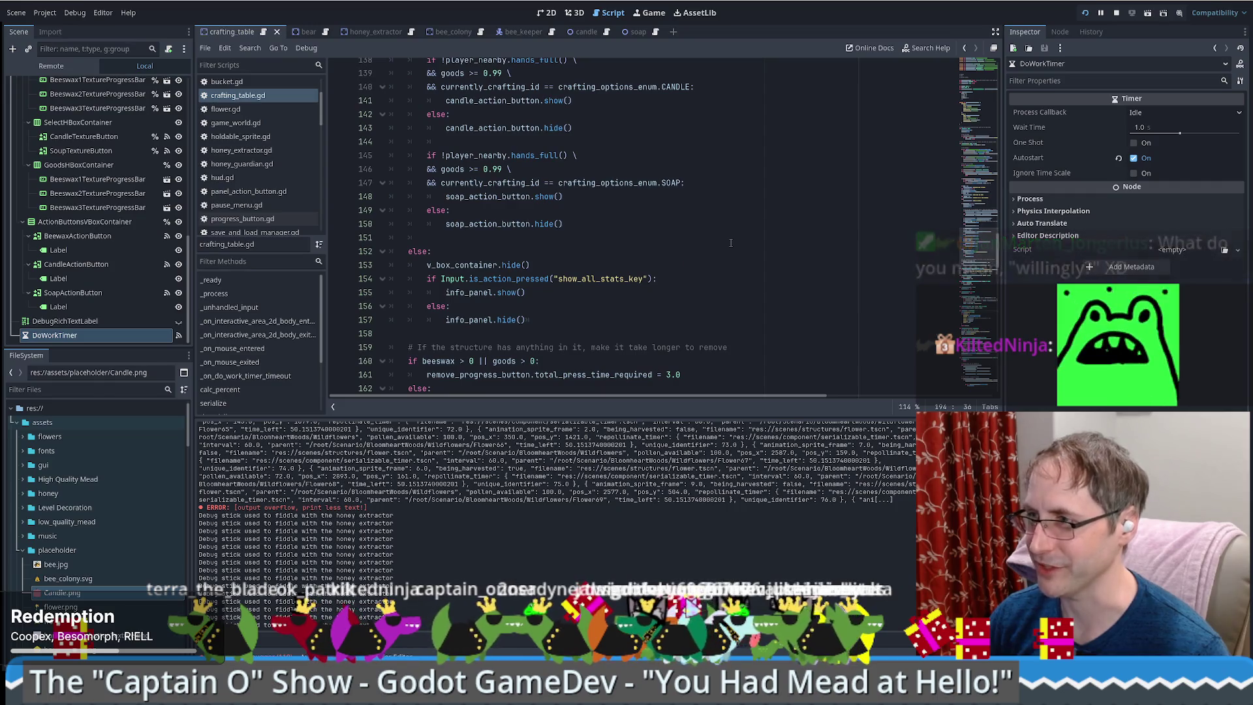
scroll(744, 226, "up", 1)
scroll(744, 226, "up", 7)
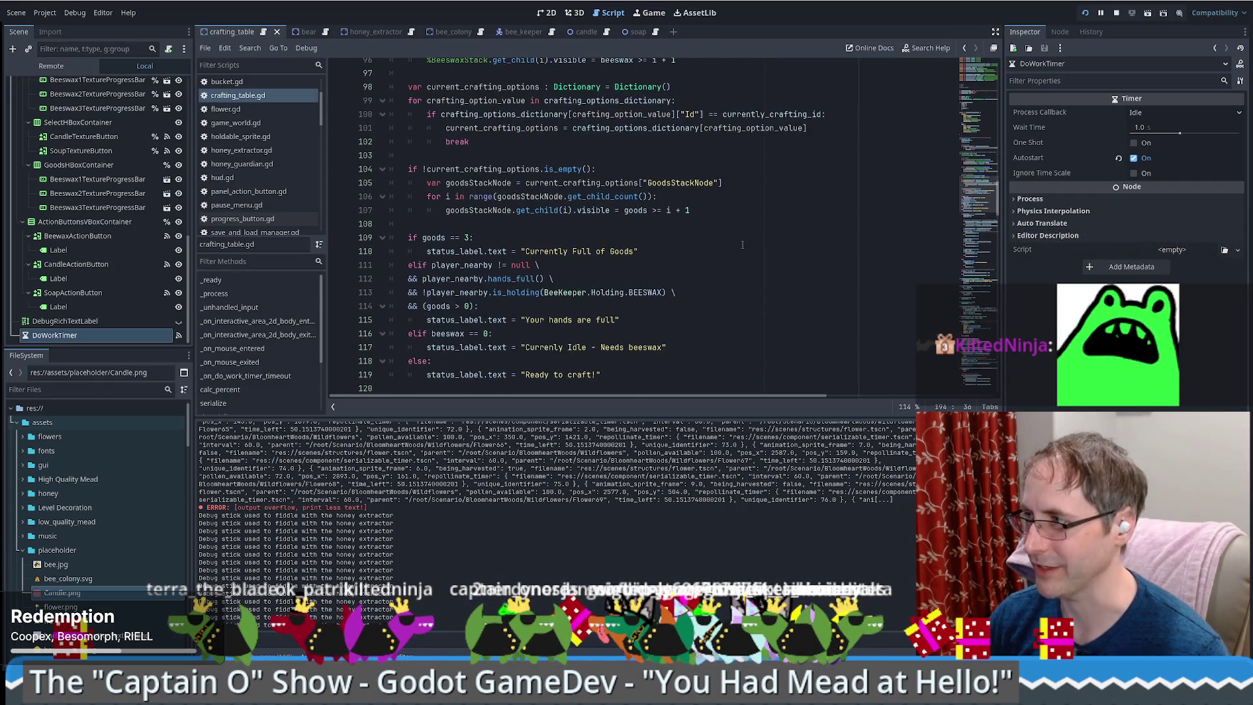
scroll(987, 186, "up", 1)
mouse_move(987, 186)
left_mouse_down()
mouse_move(994, 147)
mouse_move(1004, 301)
left_mouse_up()
- Bring _on_do_work_timer_timeout around line 171 of crafting_table.gd into view
scroll(696, 236, "up", 5)
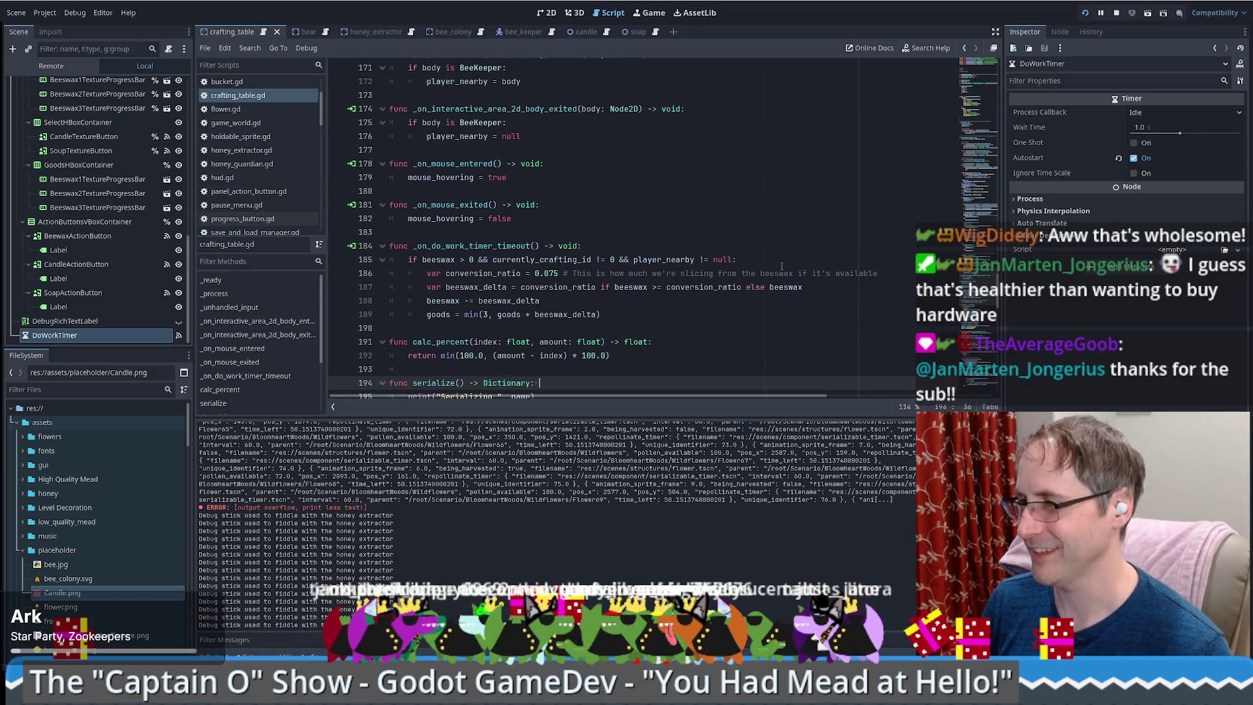
- Review the serialize() save code in crafting_table.gd, then run the game again
scroll(725, 279, "down", 5)
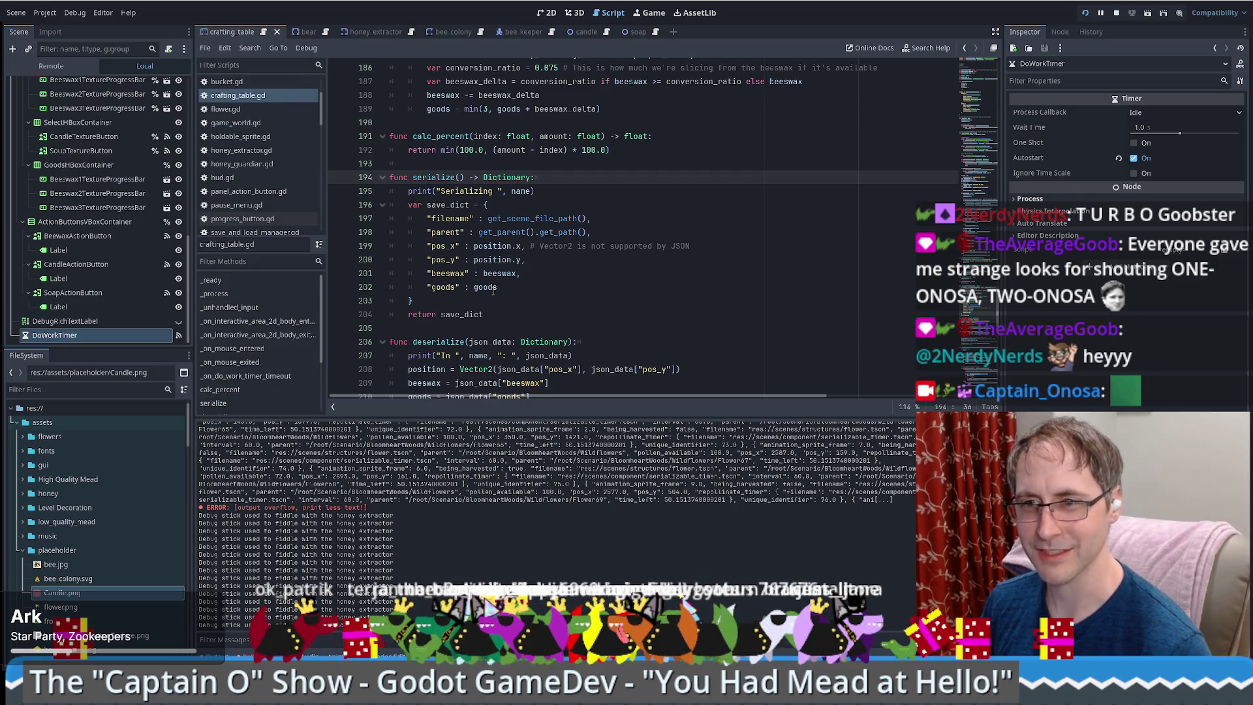
mouse_move(494, 292)
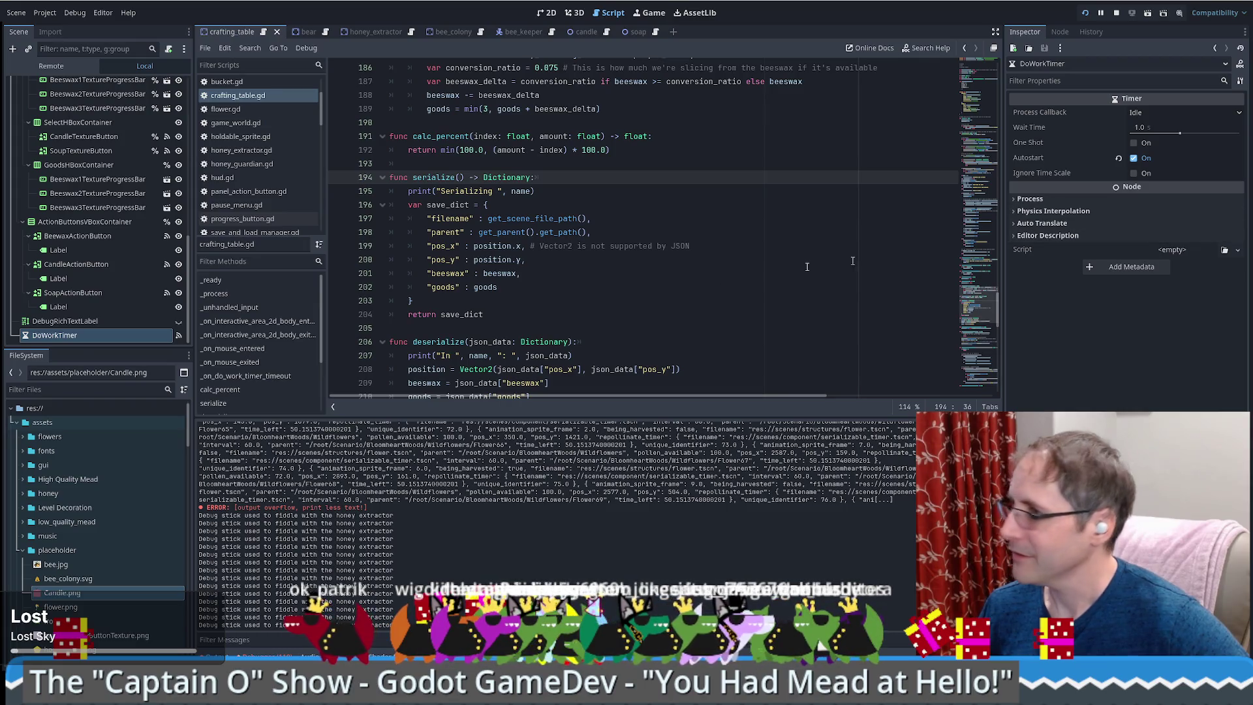
left_click(1102, 13)
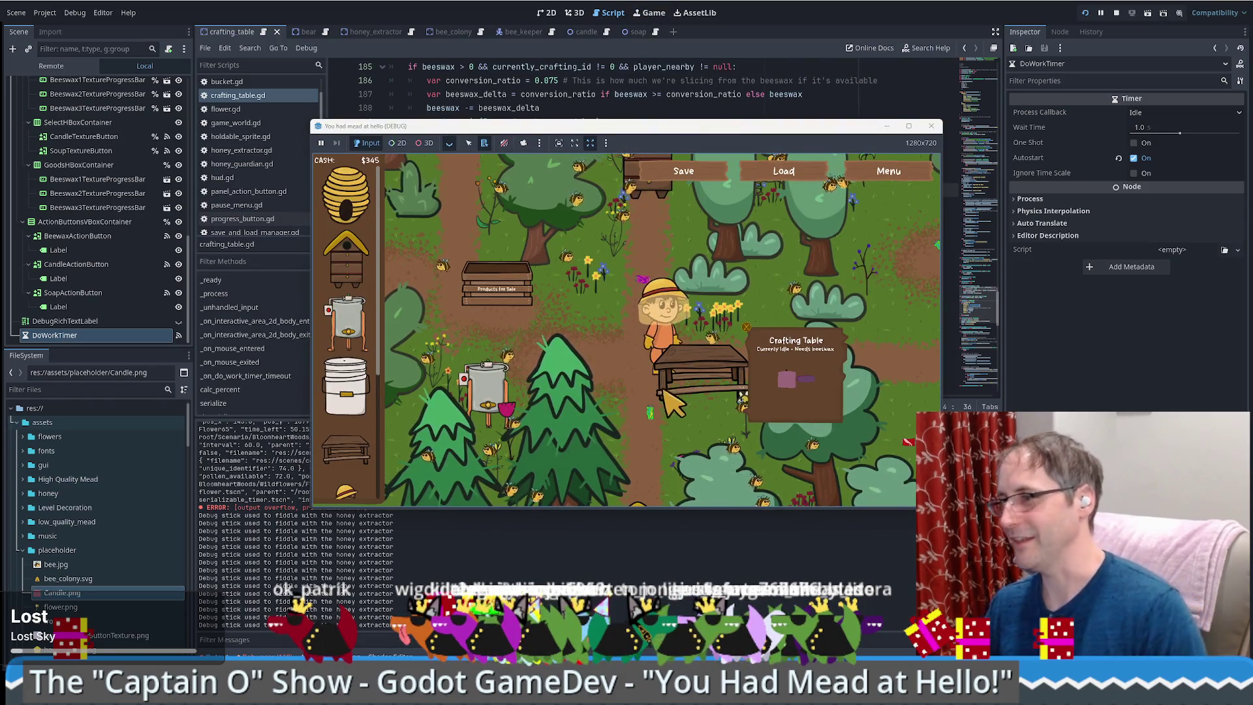
- Take beeswax from the honey extractor and carry it to the crafting table to load it
key("w")
key("a")
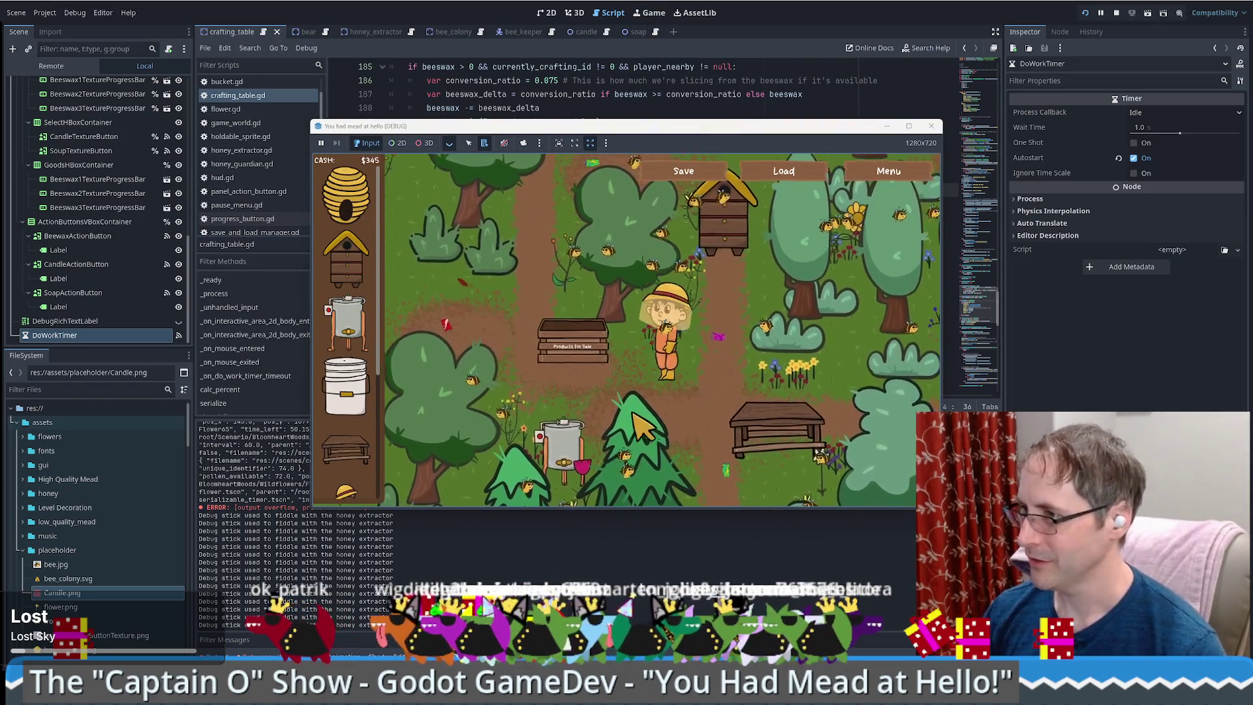
key("s")
key("a")
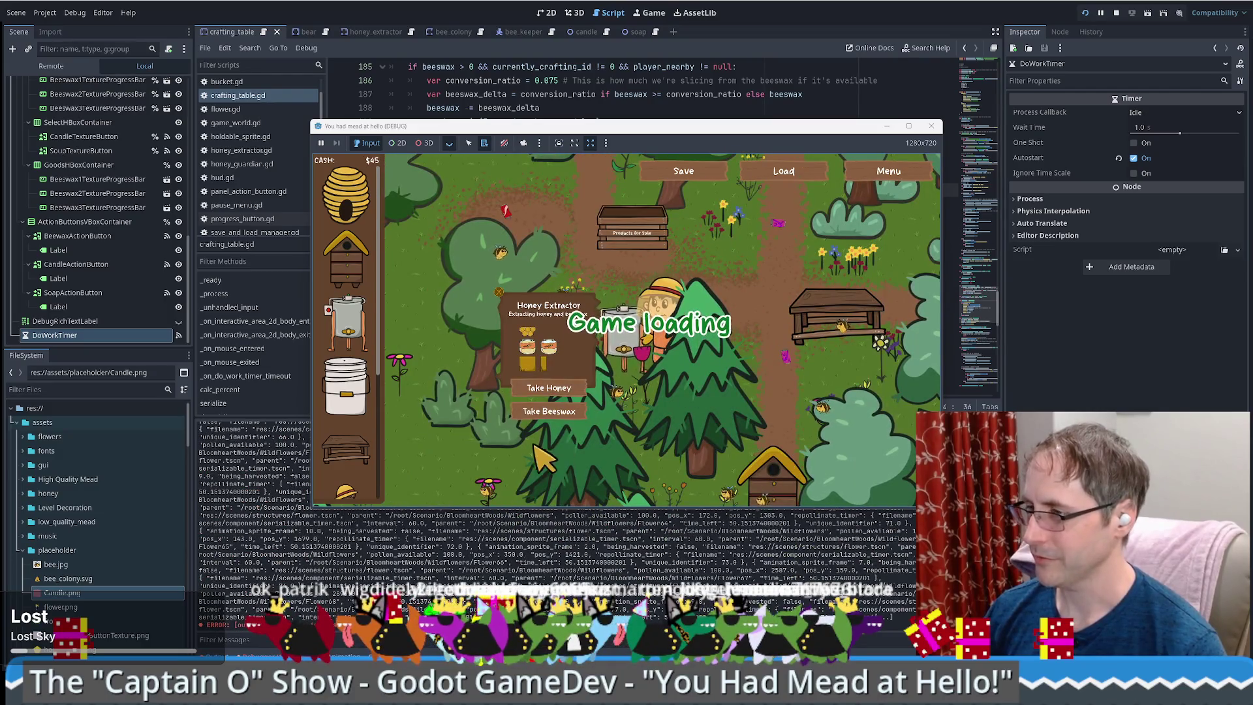
left_click(563, 411)
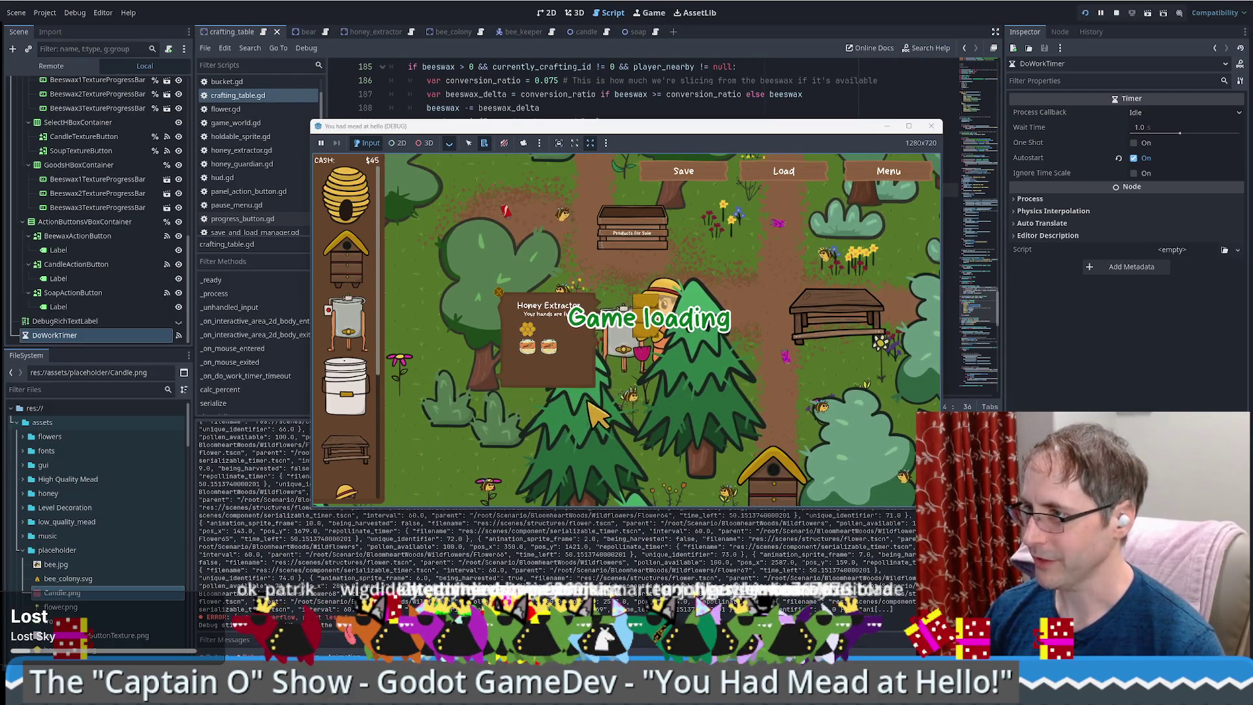
key("w")
key("d")
key("d")
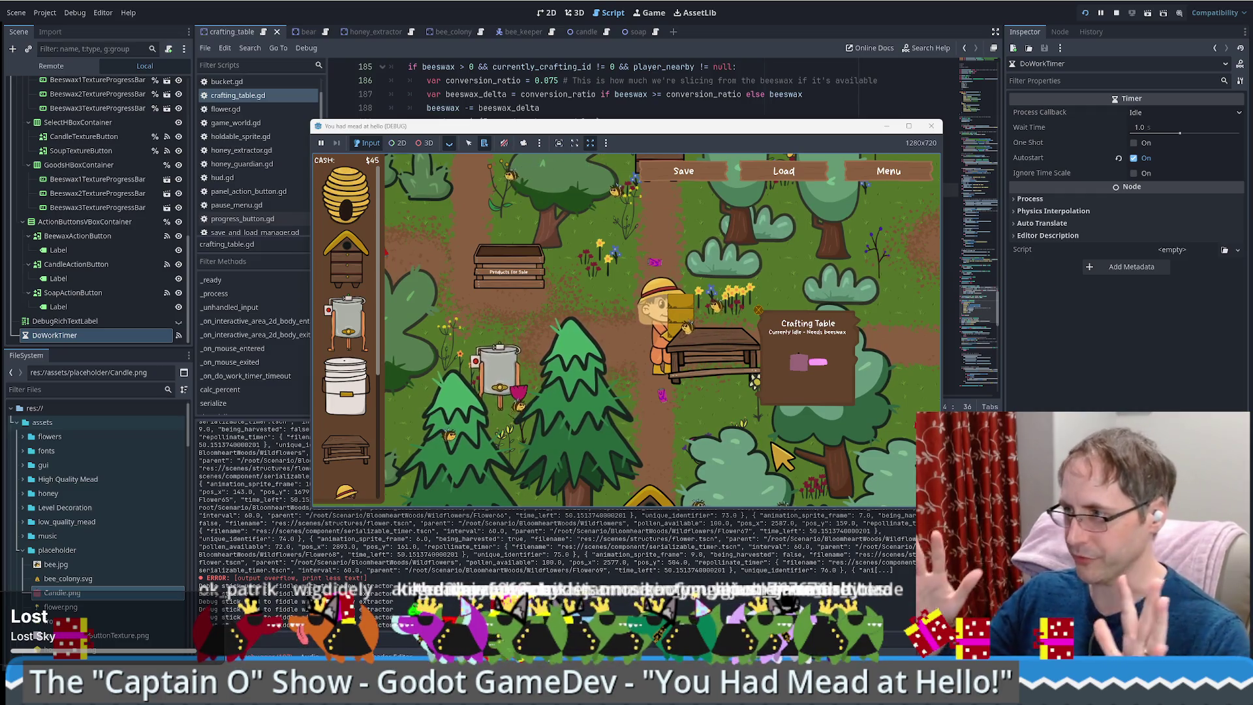
key("a")
key("d")
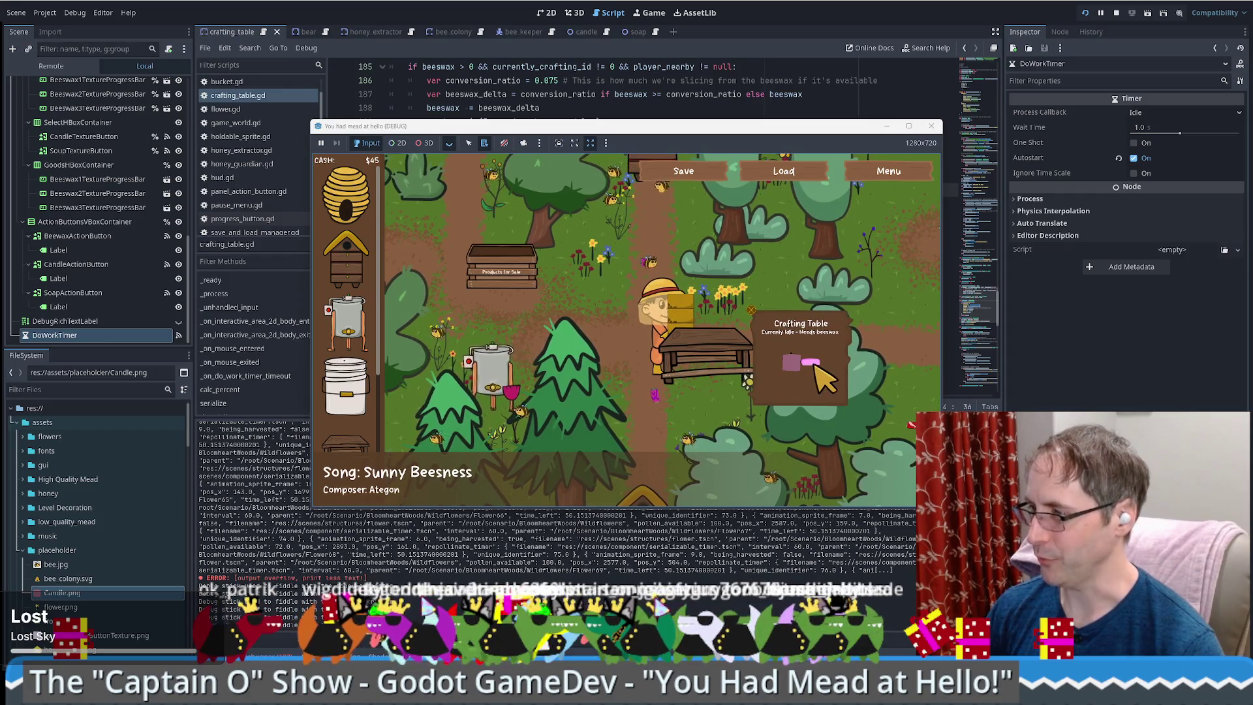
left_click(791, 366)
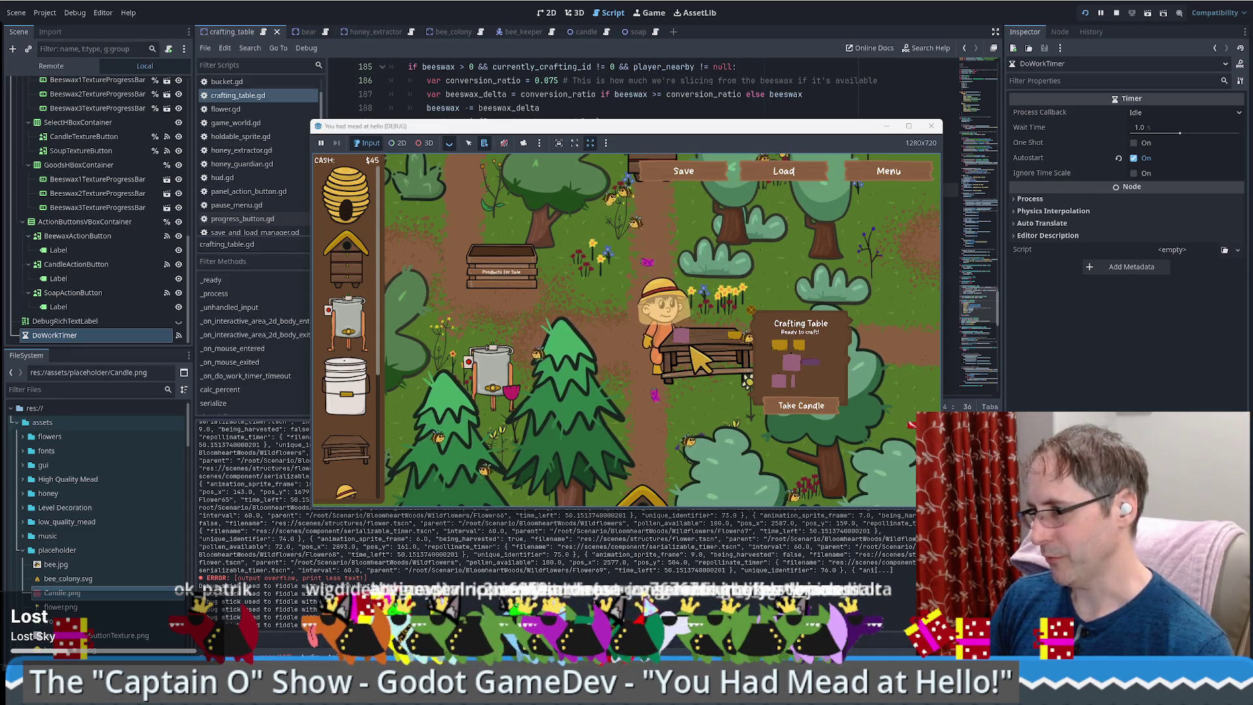
- Fetch more beeswax from the honey extractor and add two more to the crafting table
left_click(493, 375)
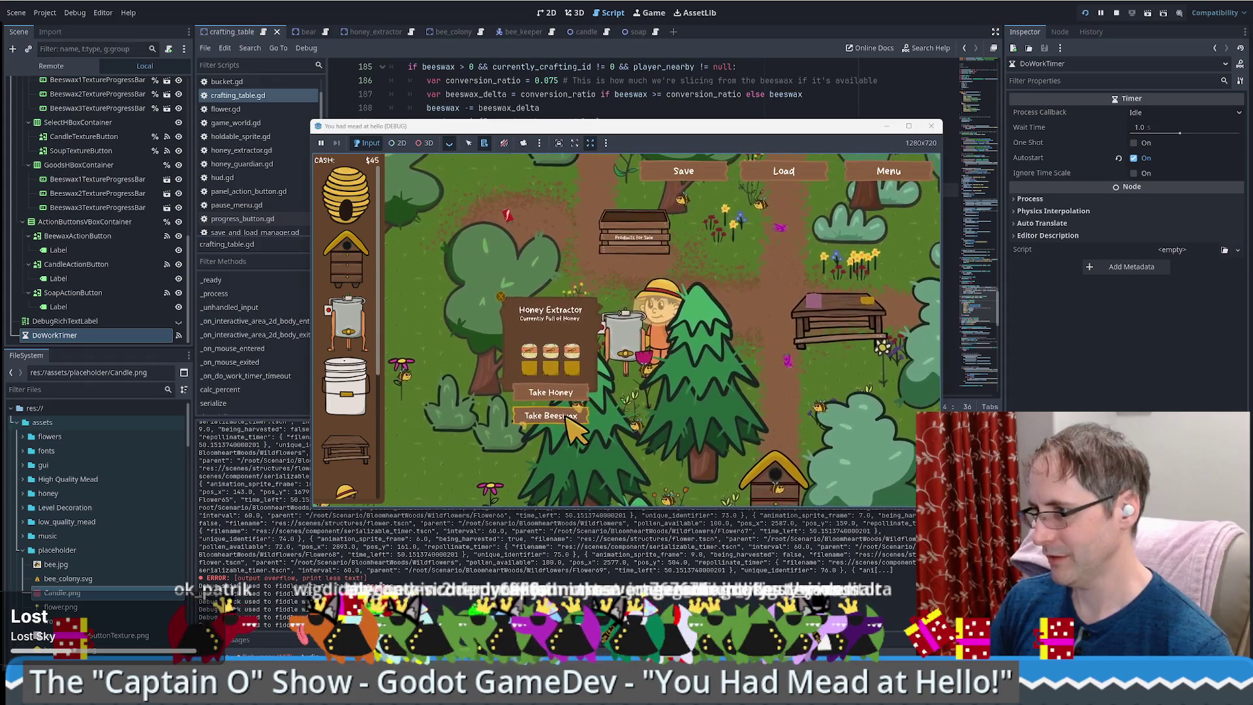
left_click(567, 418)
left_click(731, 336)
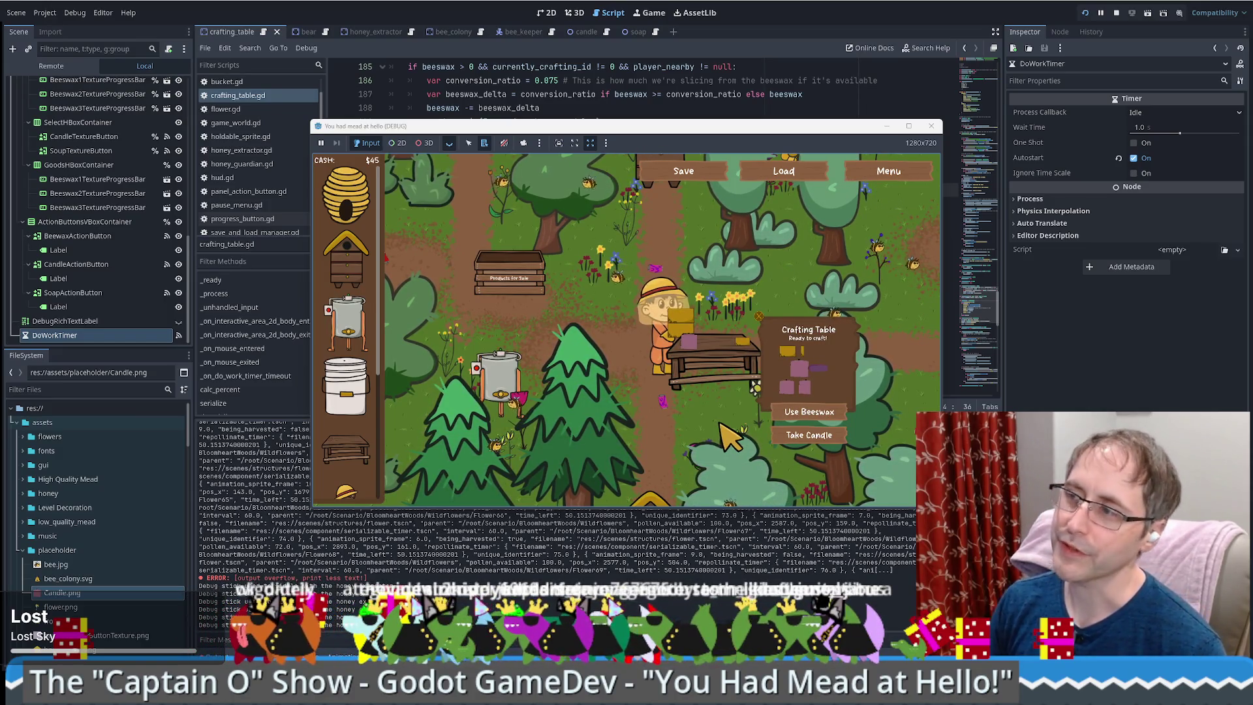
left_click(810, 413)
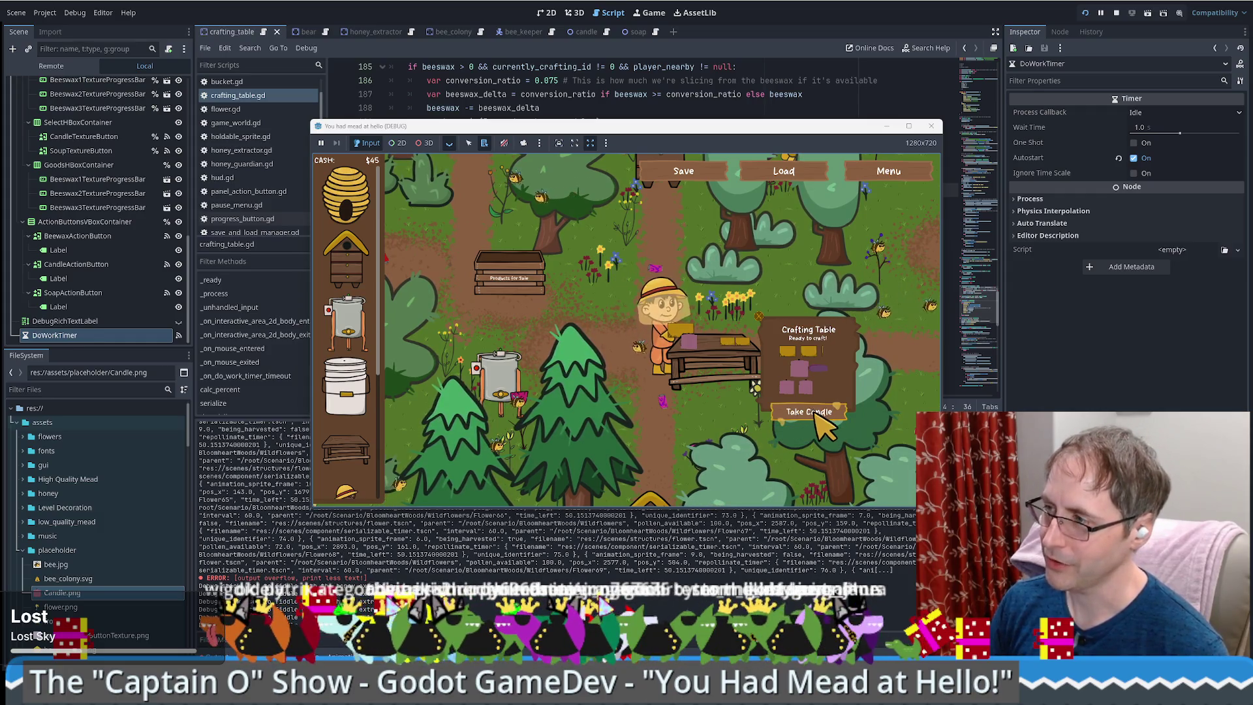
left_click(814, 415)
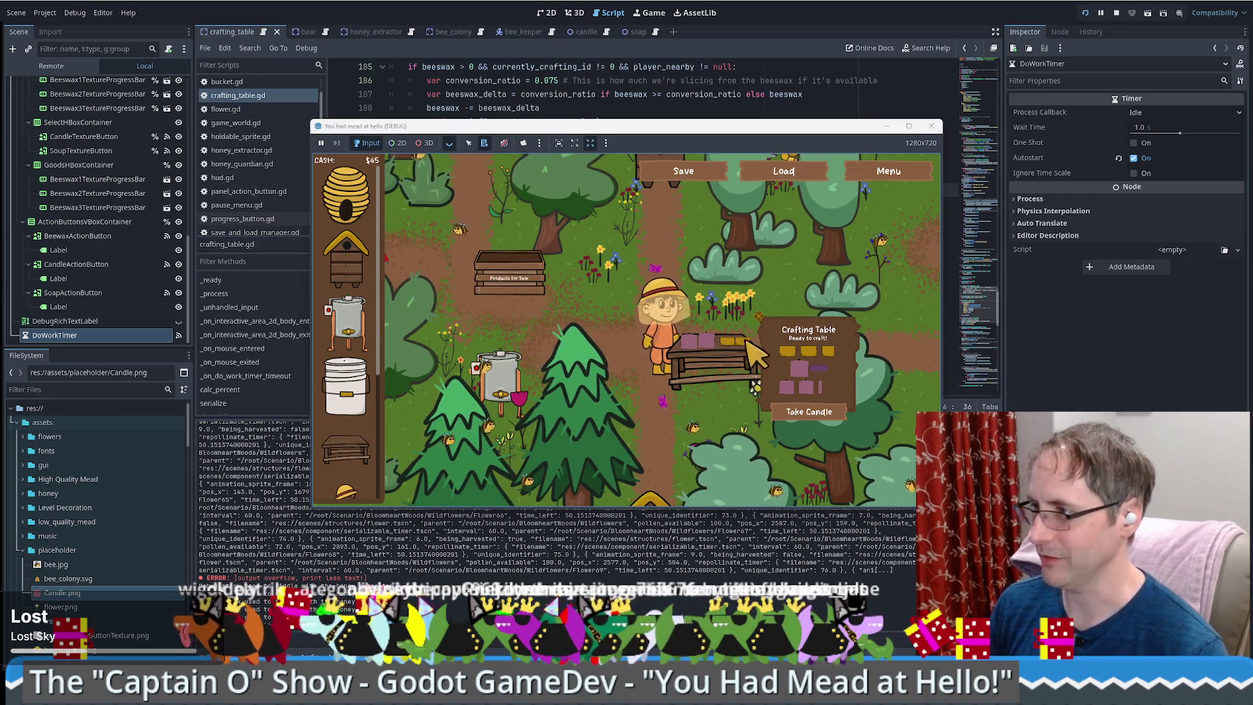
- Walk away from the crafting table and back to check it shows a ready candle
key("a")
key("d")
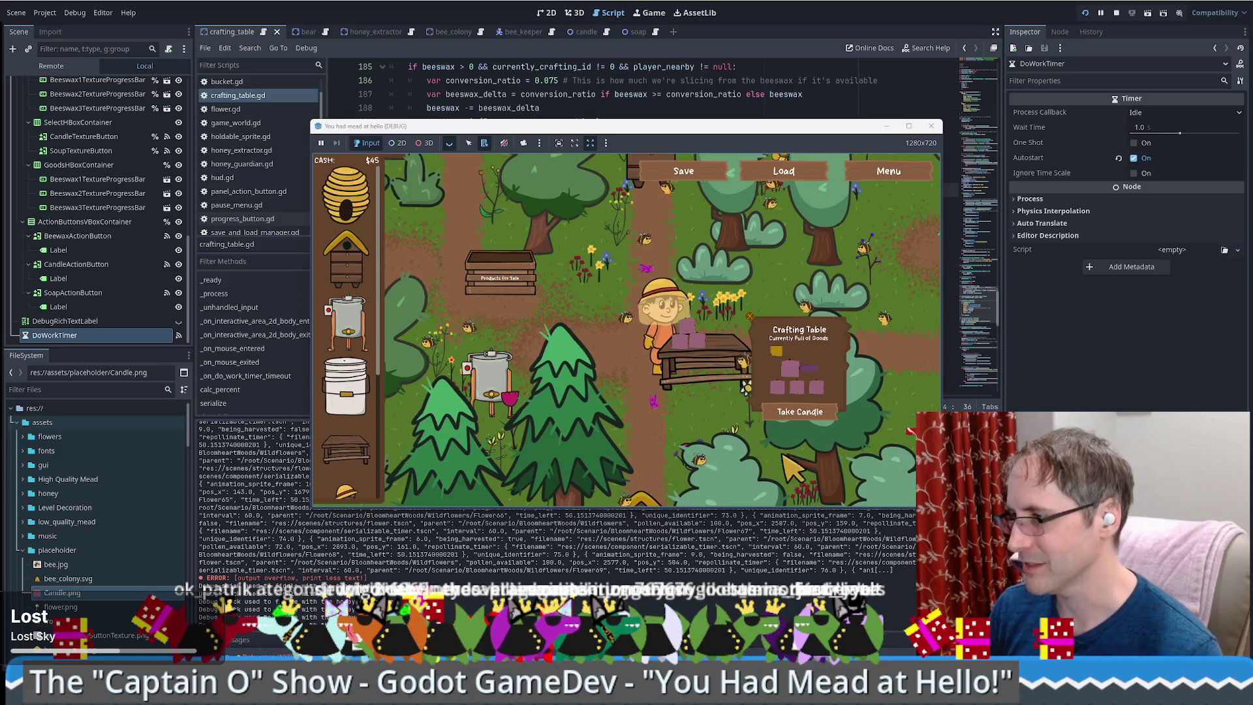
key("Up")
key("Left")
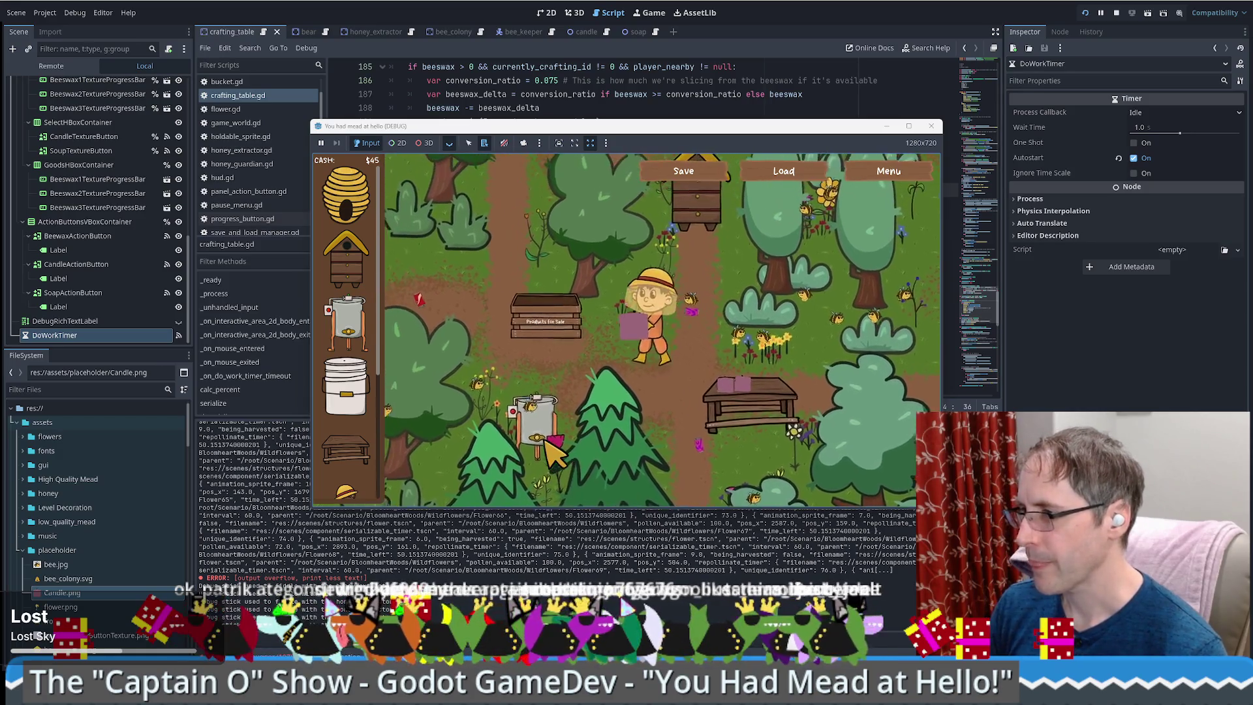
key("Down")
key("Right")
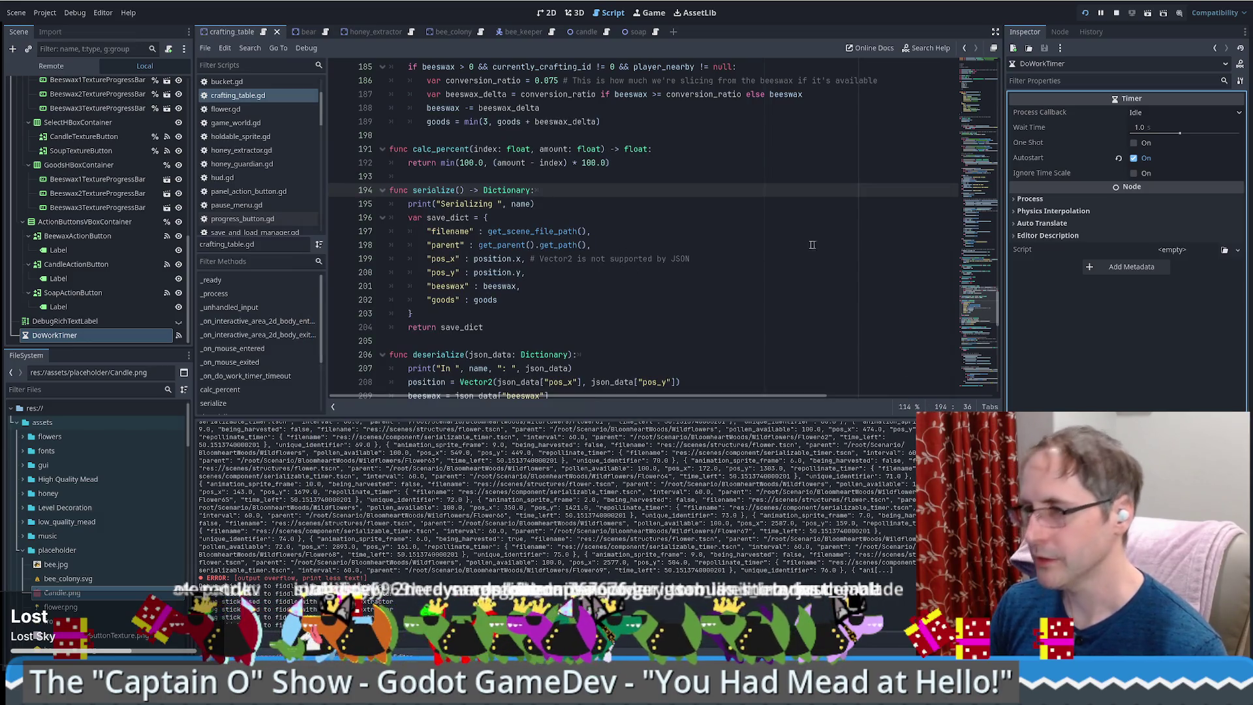
- Prefix the line 186 if condition with 'goods + beeswax <= 2.01 &&' and remove the blank line
scroll(662, 254, "up", 3)
left_click(706, 183)
key("Return")
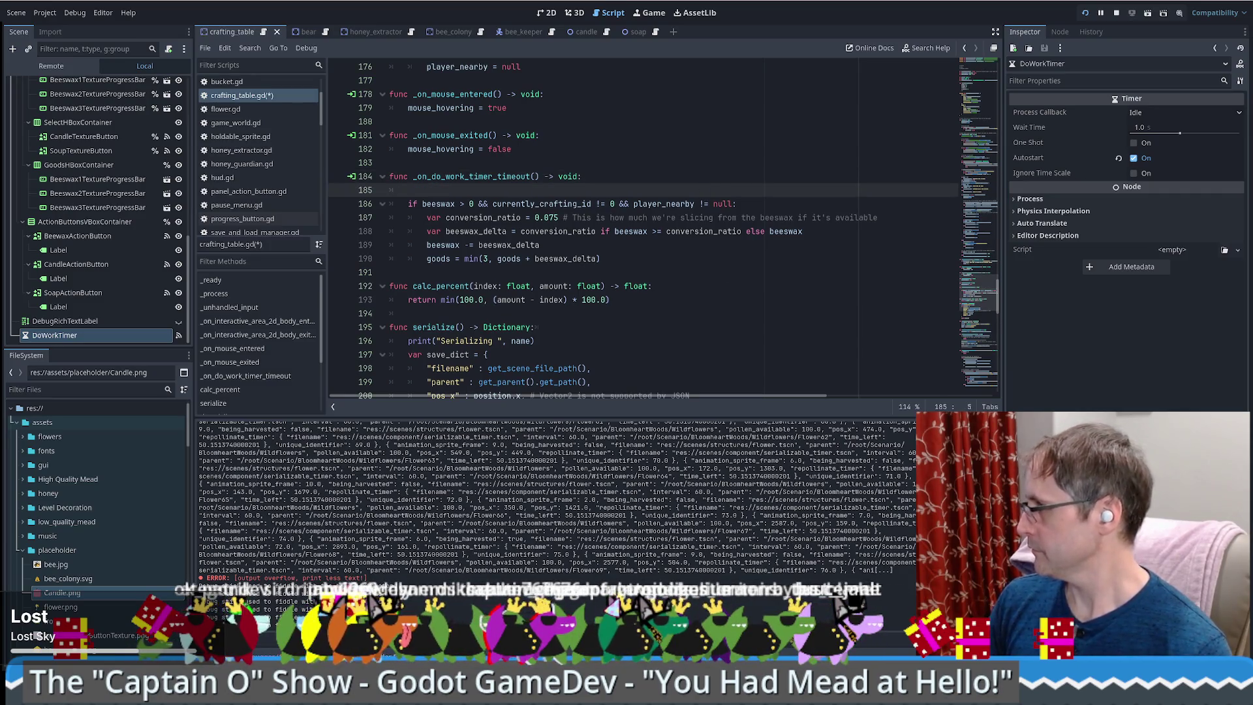
left_click(423, 204)
type("goods + beeswax <= 2.01")
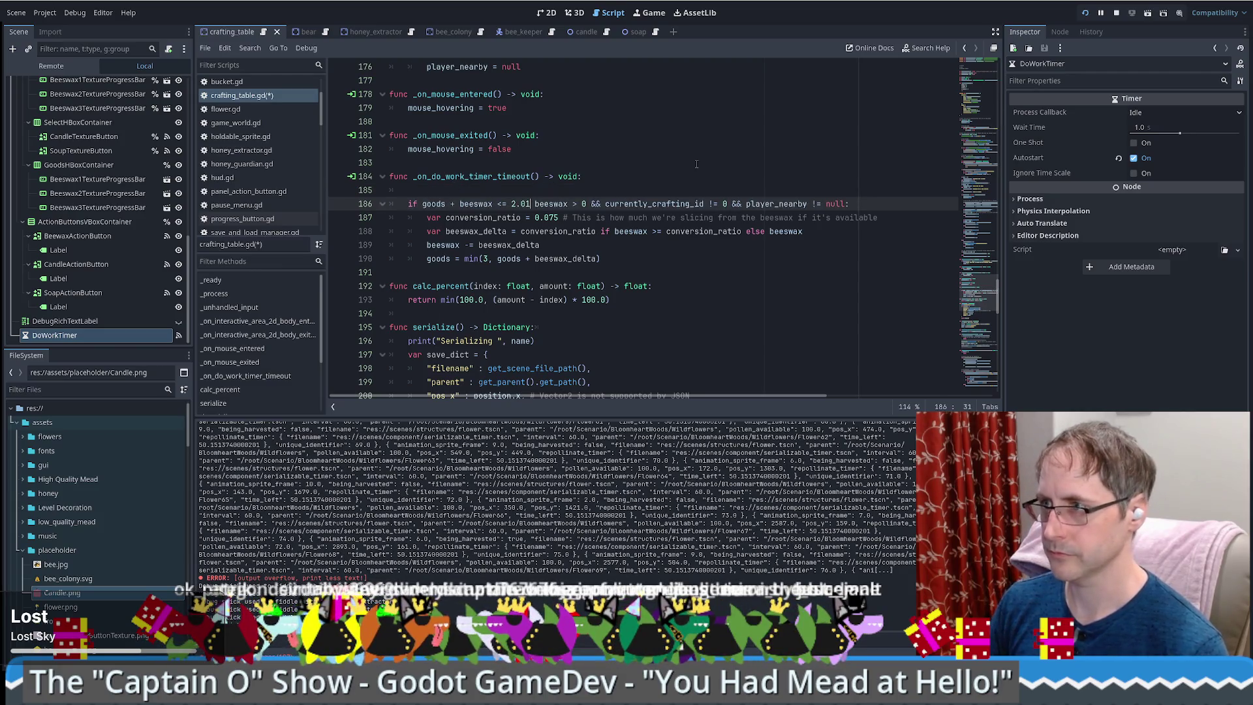
type(" &&")
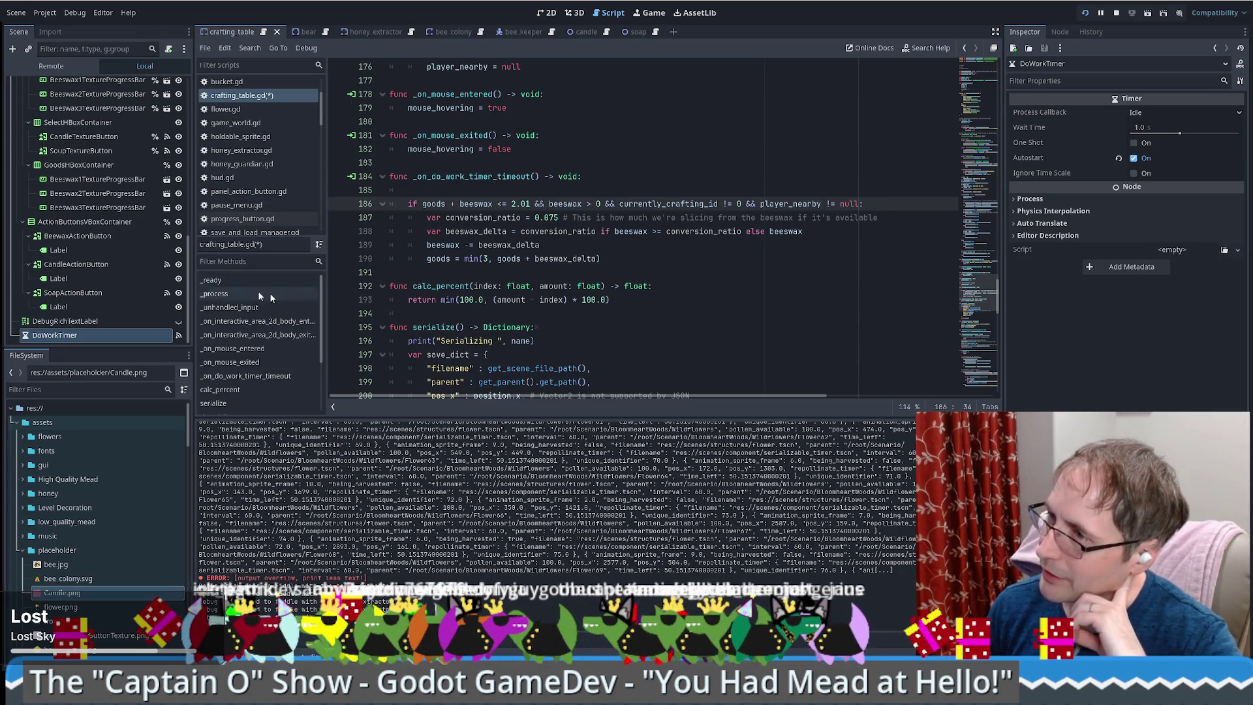
left_click(599, 189)
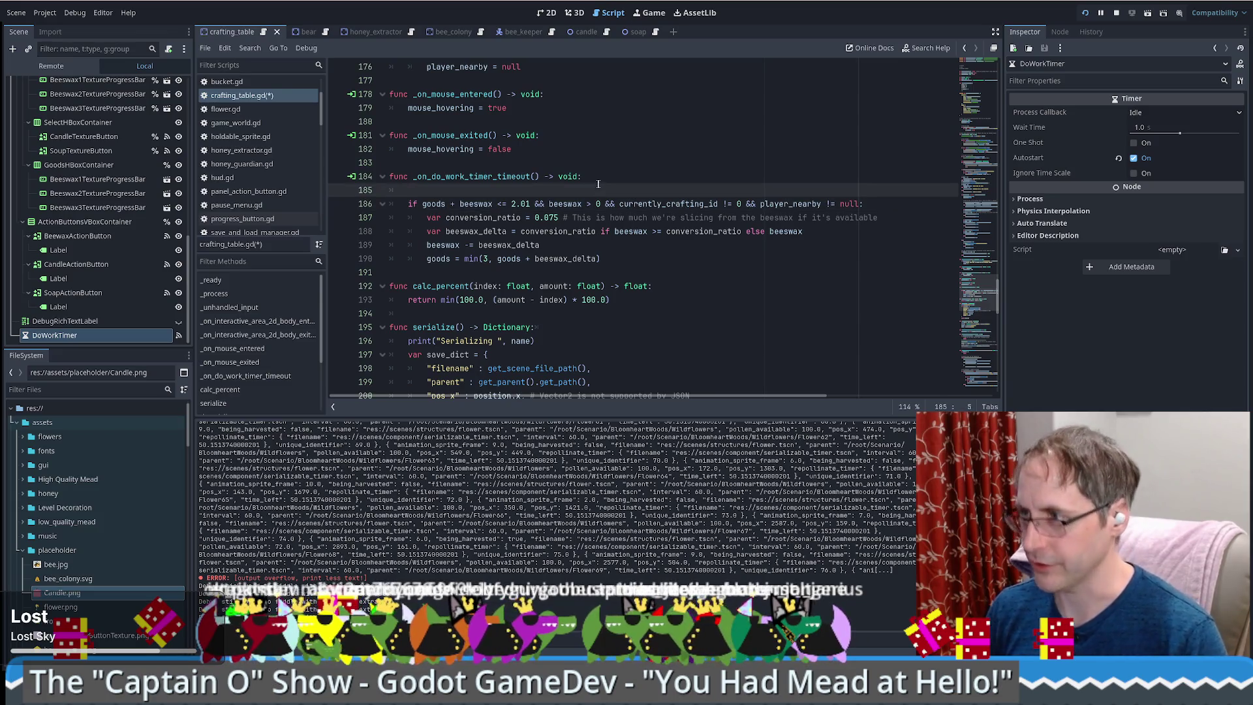
key("BackSpace")
key("BackSpace")
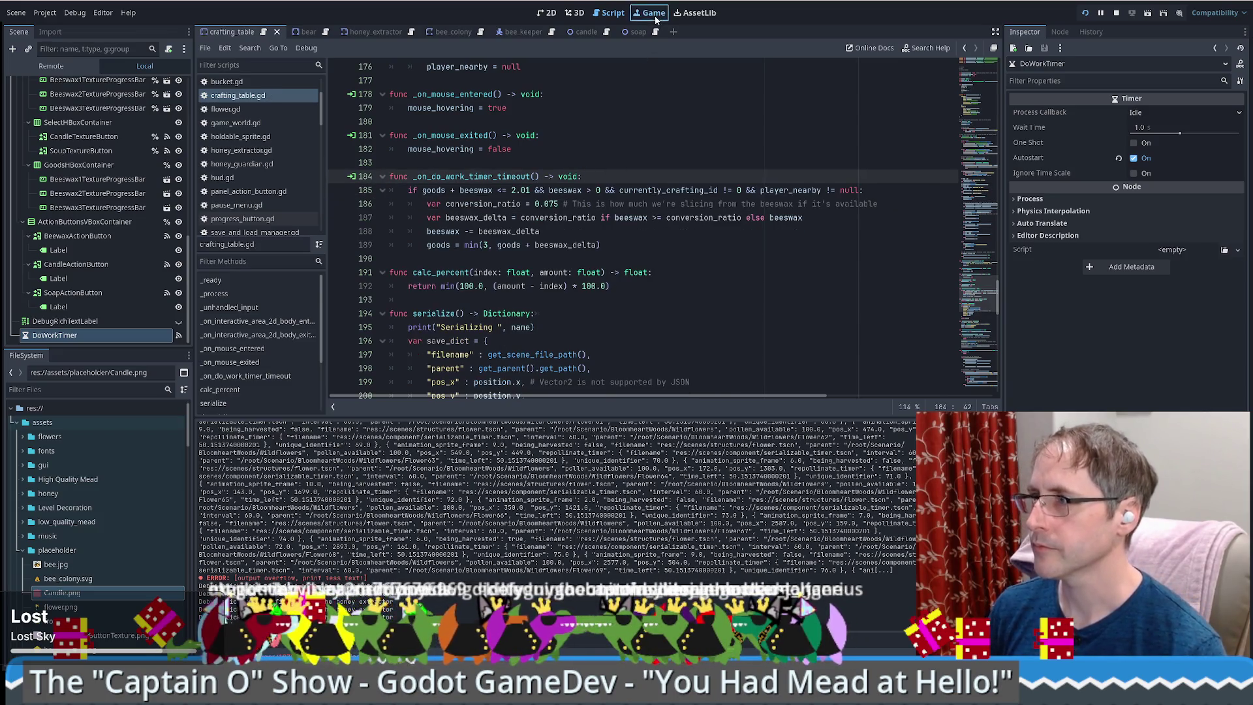
left_click(656, 18)
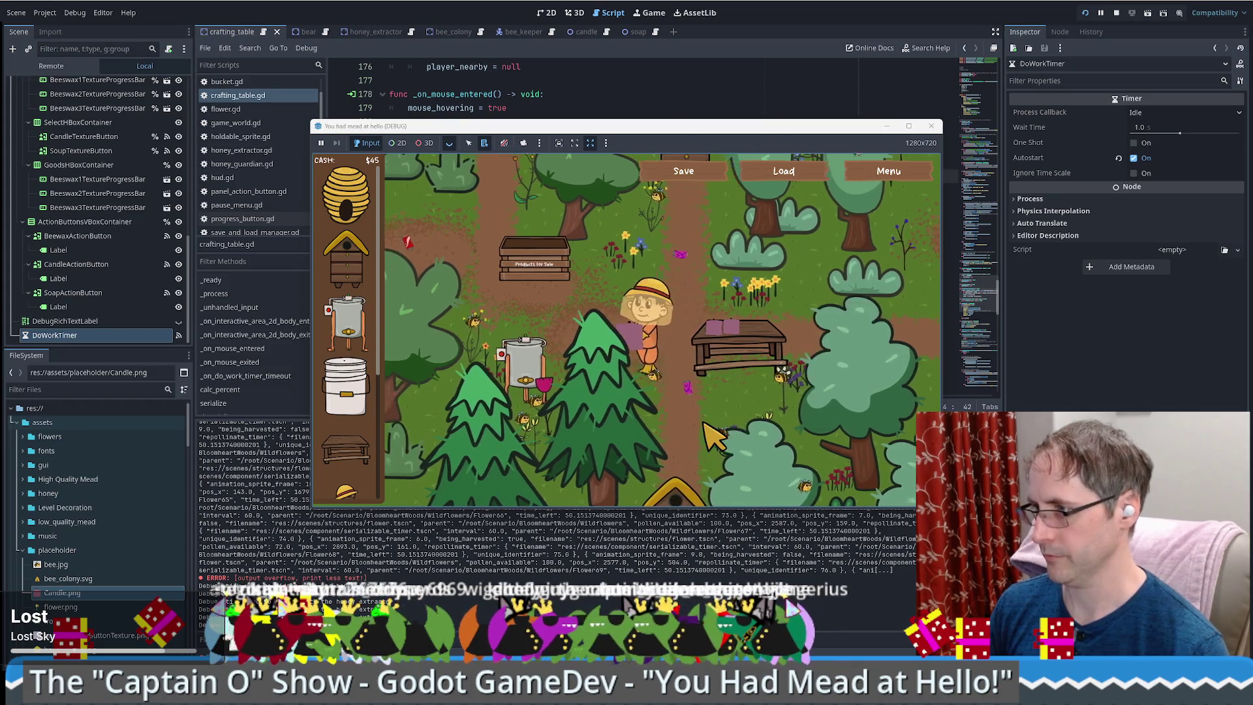
key("a")
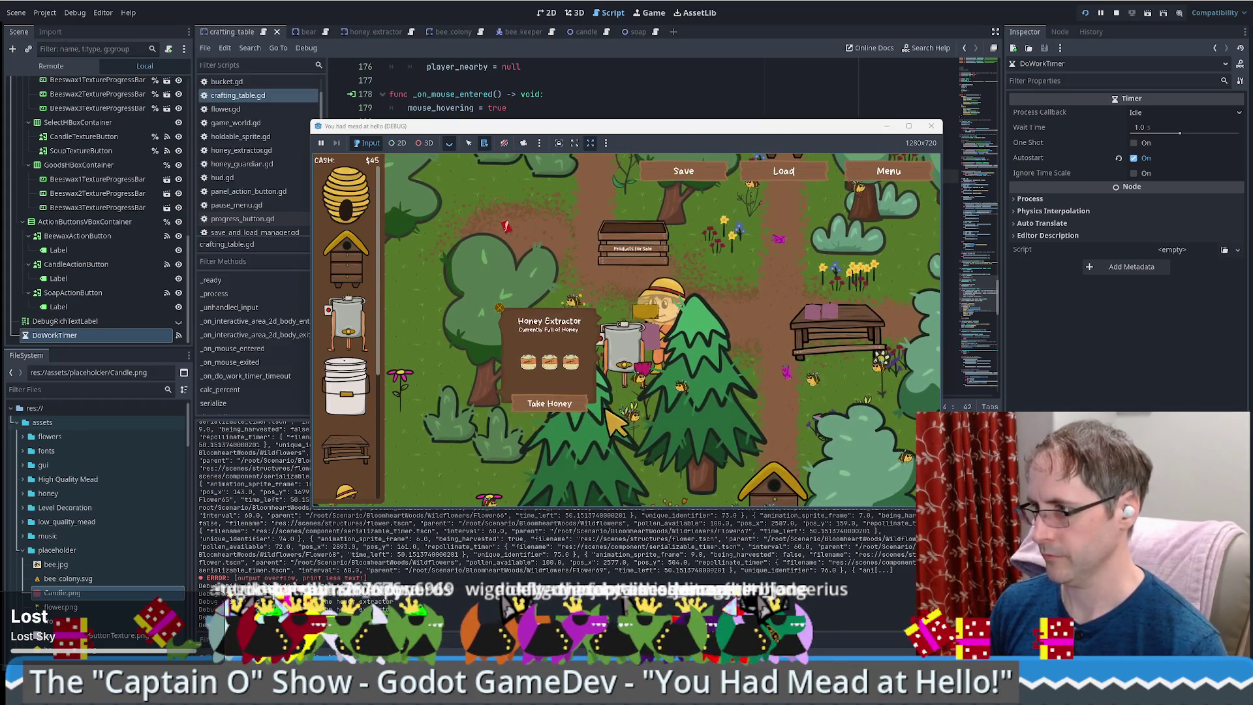
left_click(628, 365)
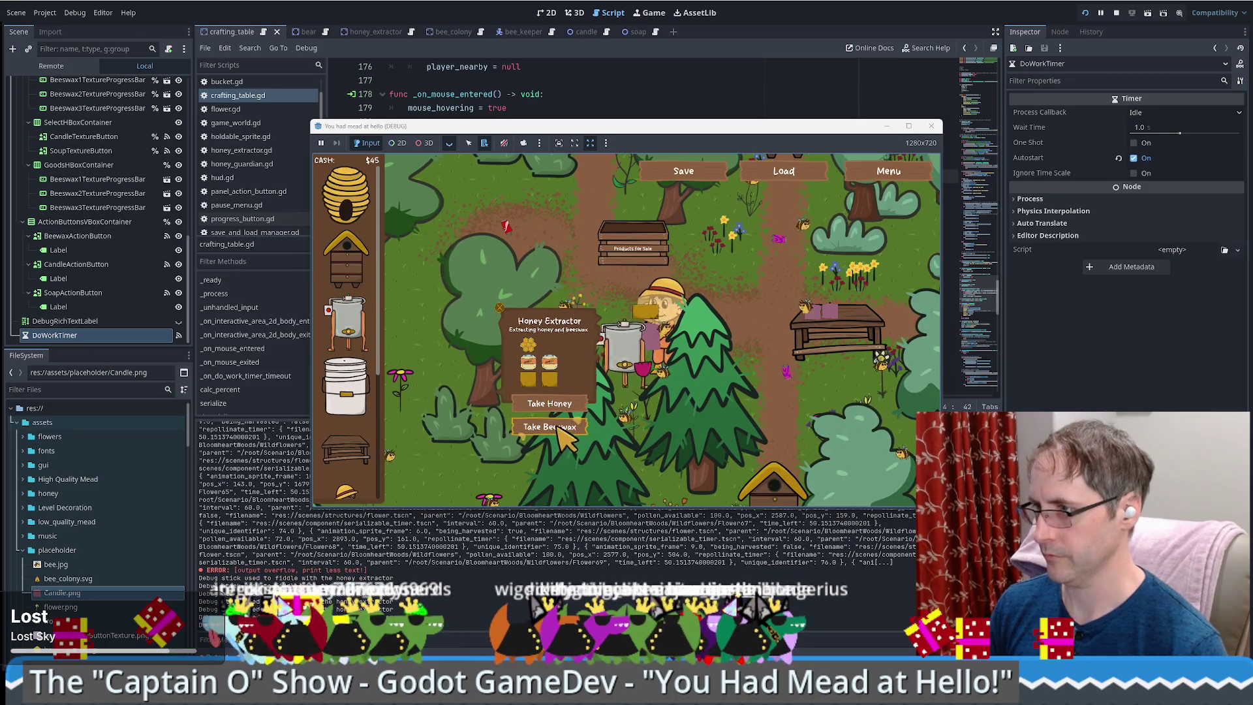
key("d")
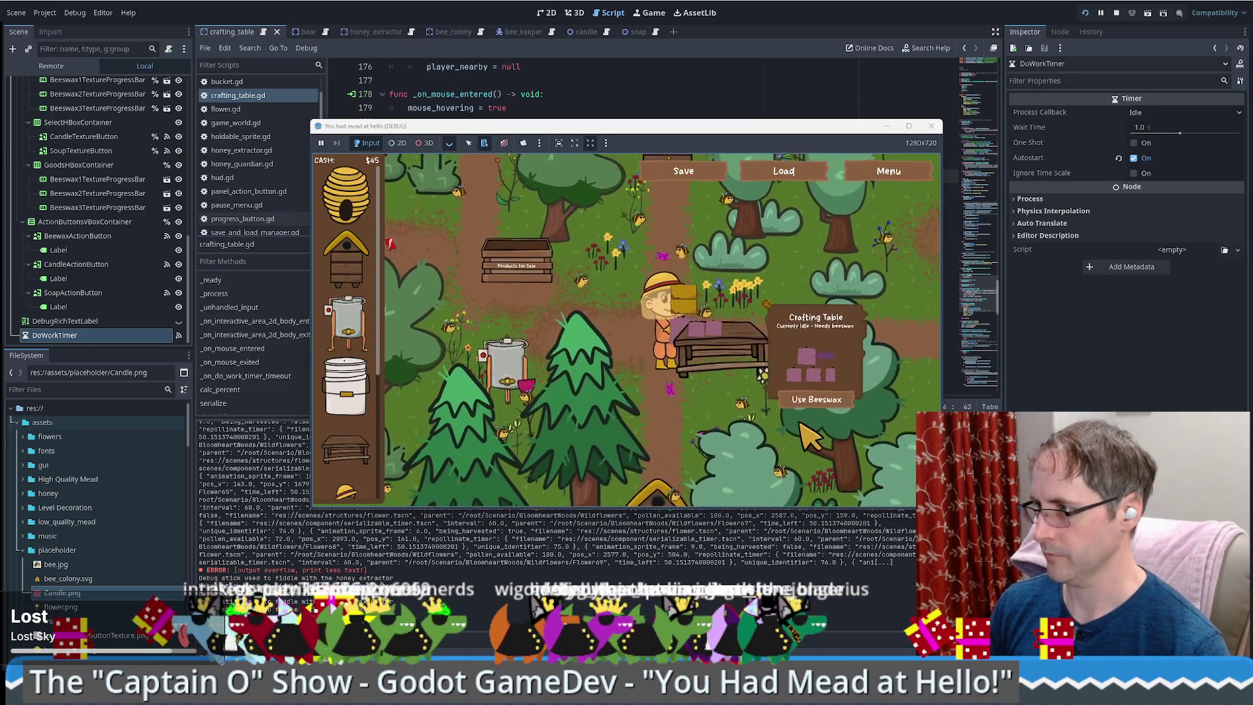
left_click(814, 406)
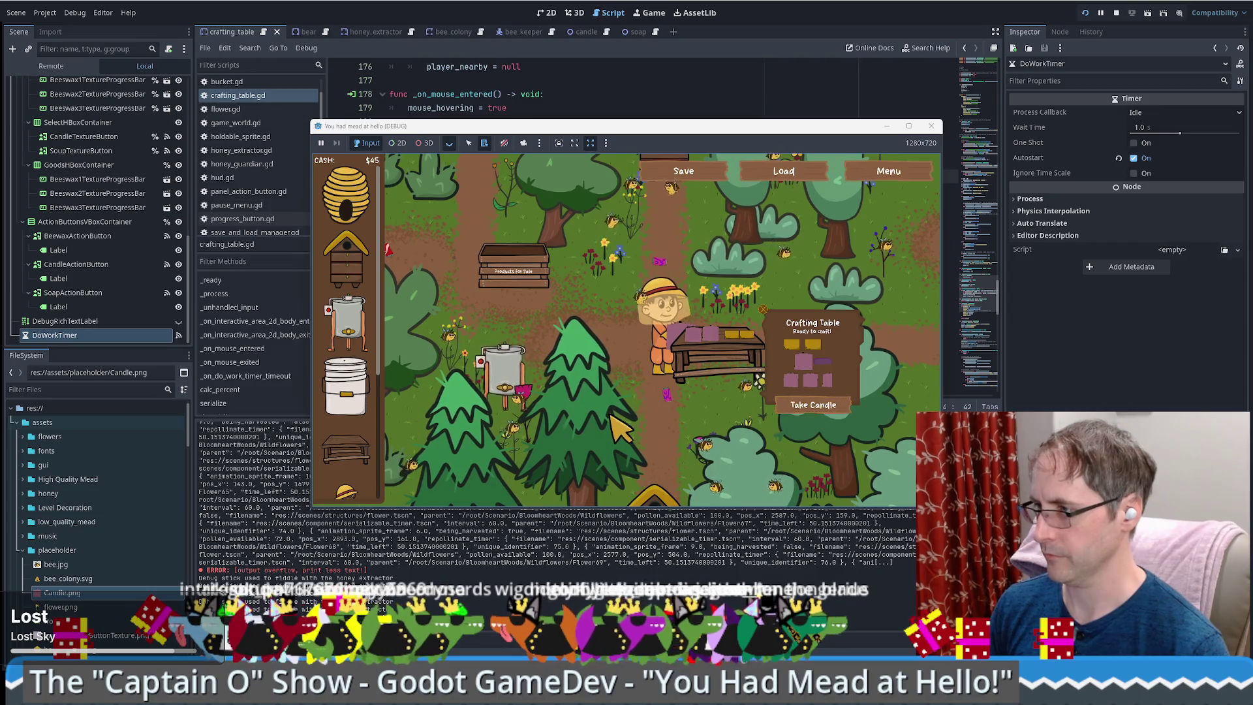
key("a")
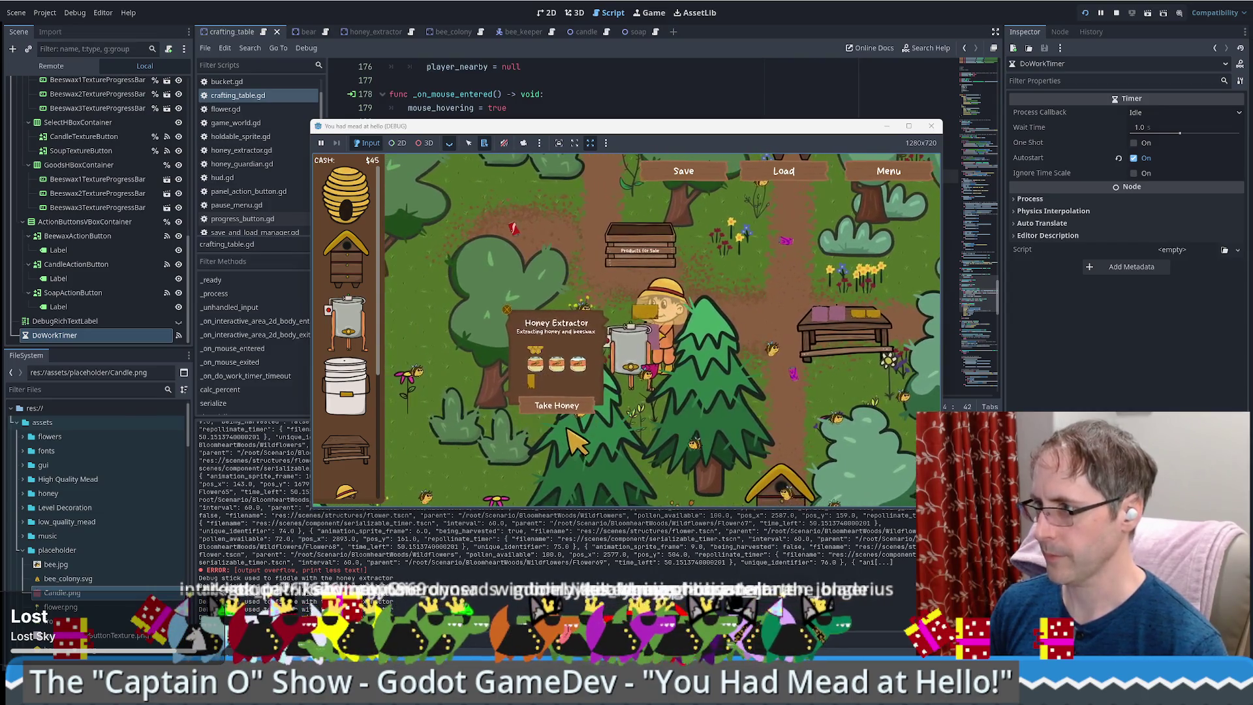
key("d")
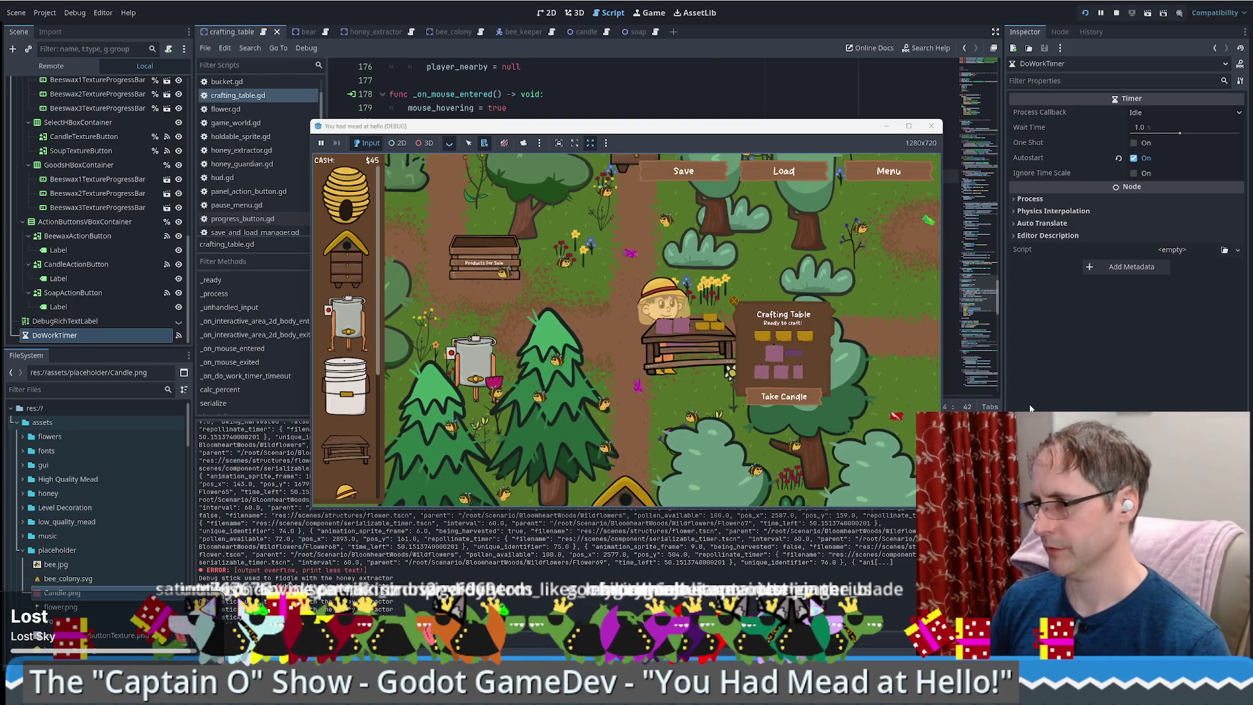
key("F8")
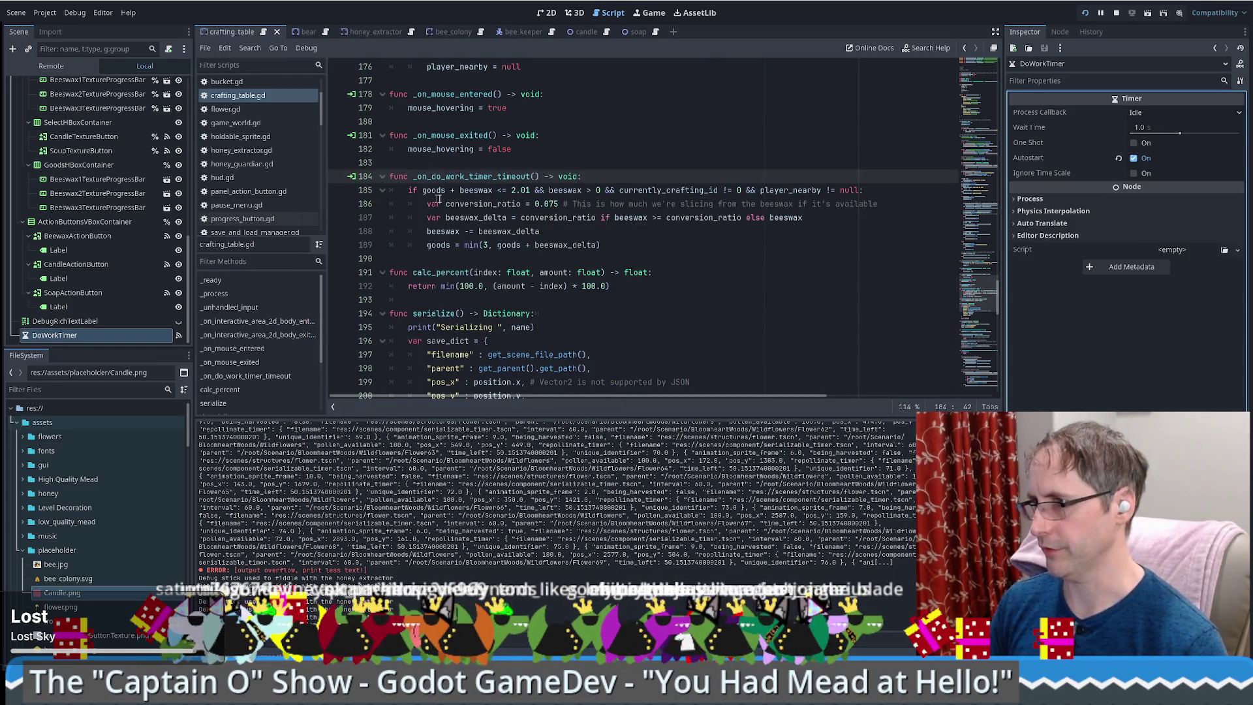
- Remove '+ beeswax' from the condition, change 2.01 to 2.99, and save the script
left_click_drag(451, 190, 498, 190)
key("BackSpace")
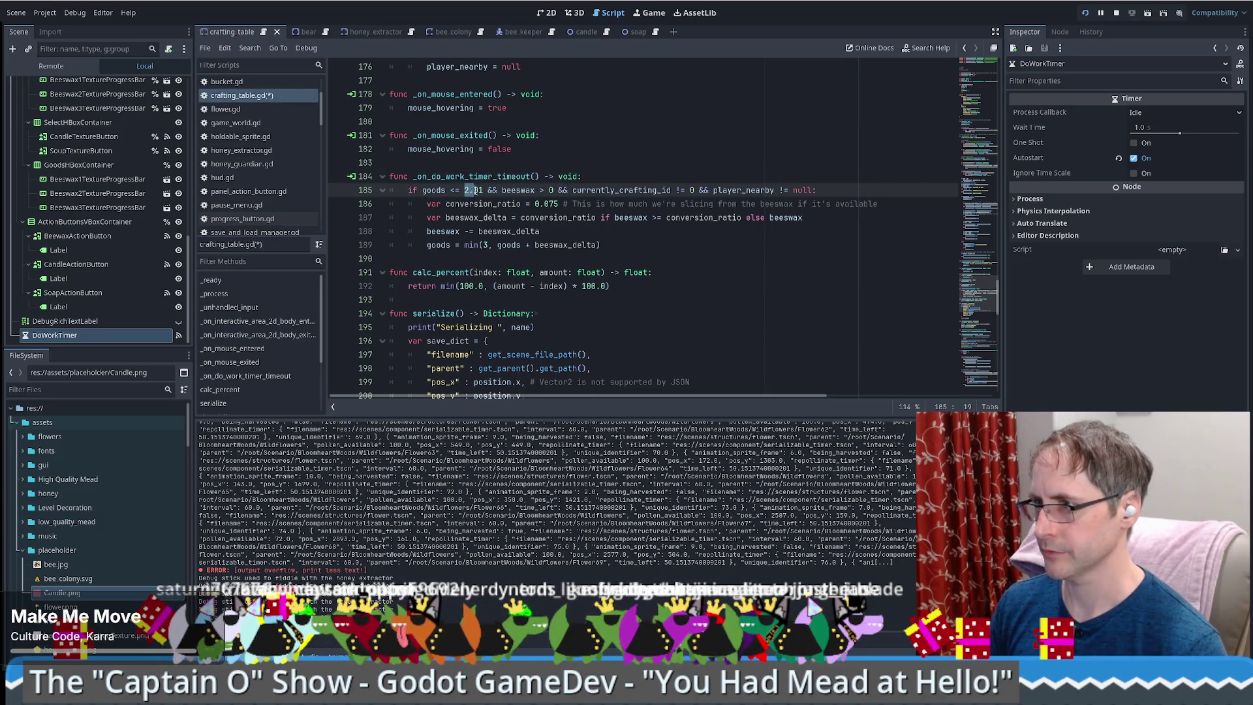
type("2.99")
key("ctrl+s")
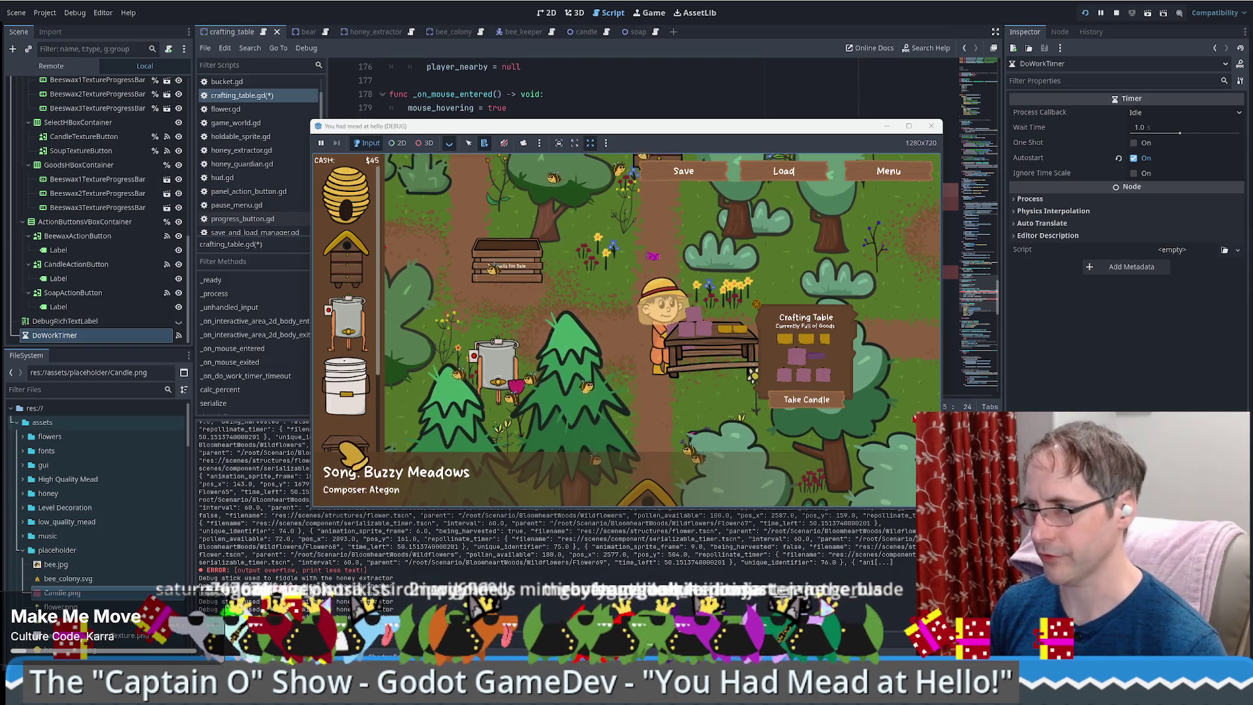
- Try placing a new crafting table from the shop, then check and close the in-game settings
left_click_drag(345, 447, 888, 287)
left_click_drag(604, 336, 711, 398)
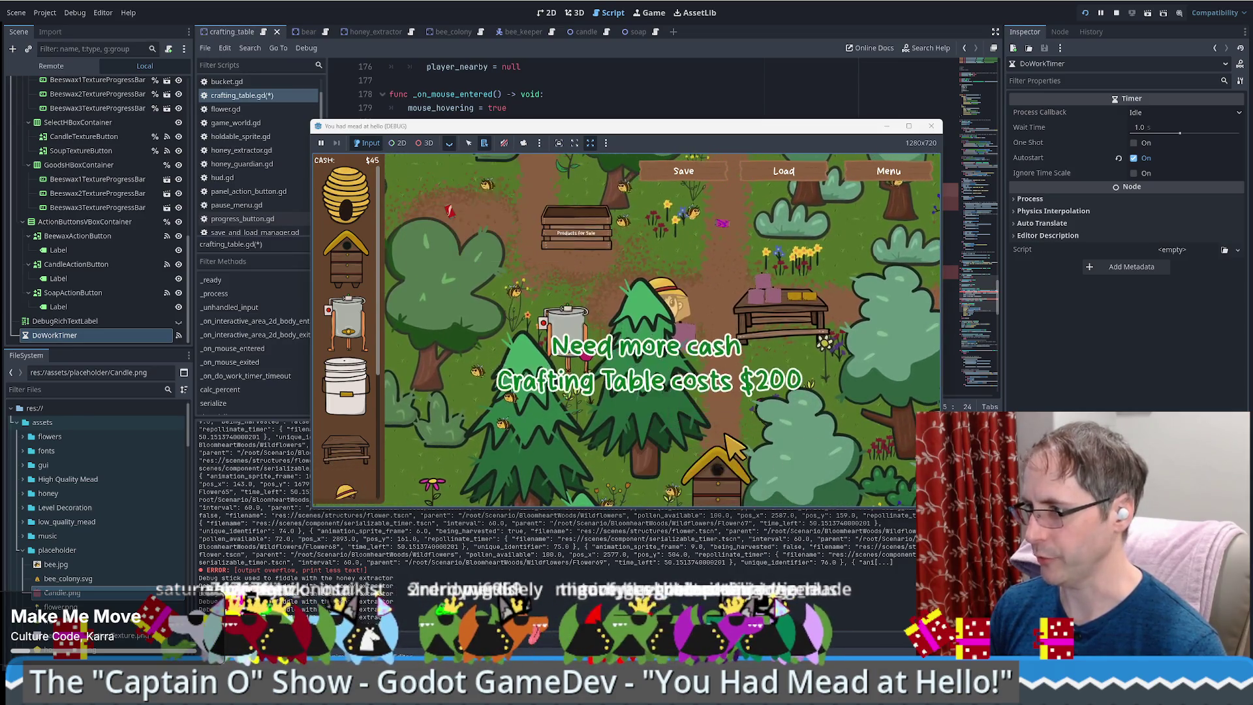
left_click(911, 175)
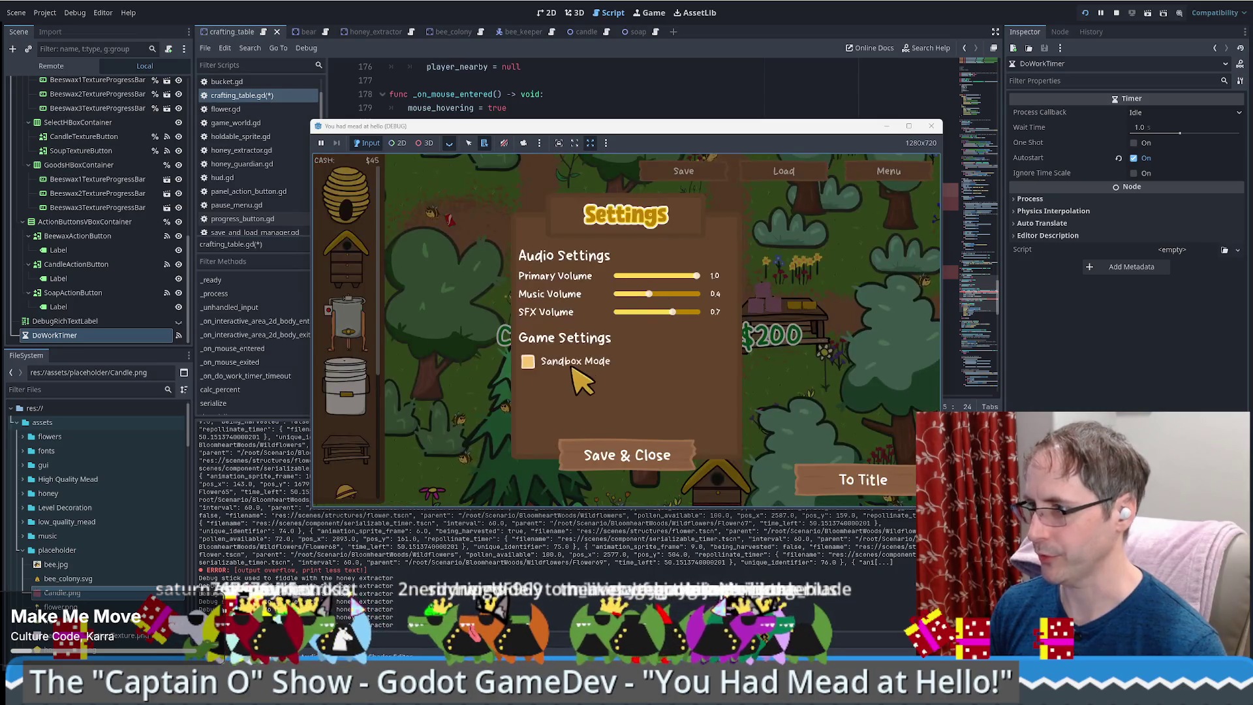
left_click(623, 457)
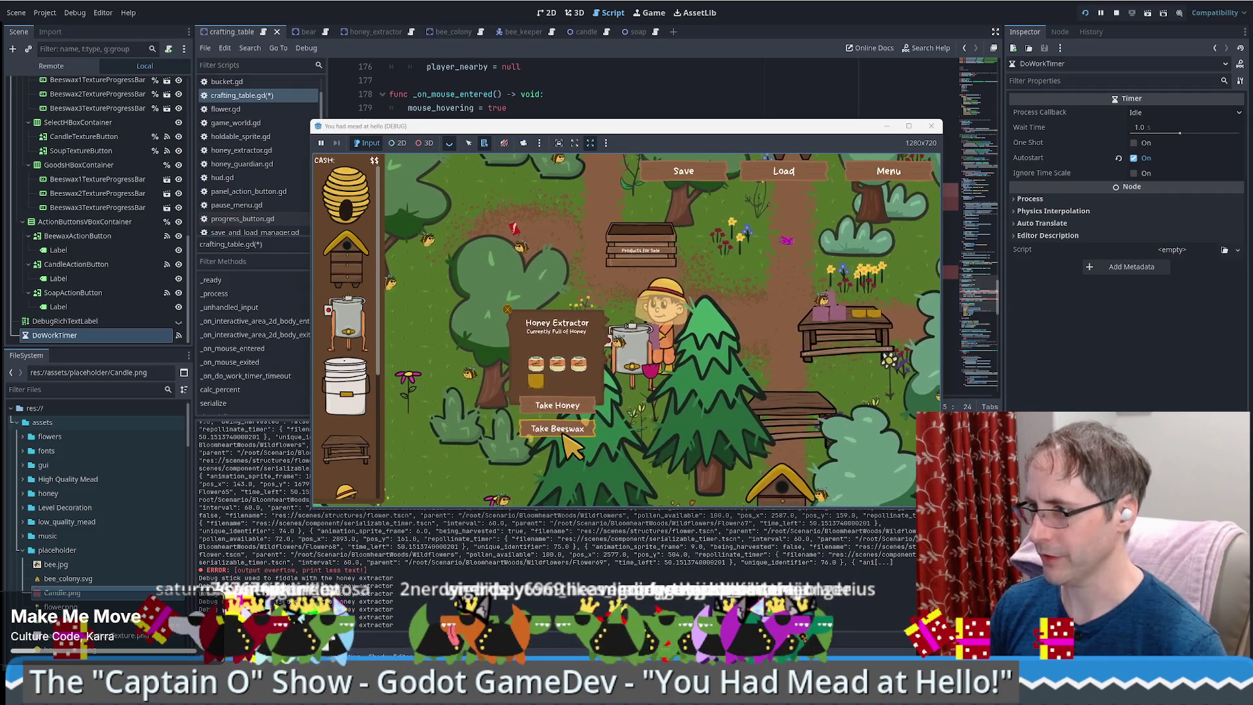
- Walk to the honey extractor and force it to produce honey and beeswax
left_click(632, 367)
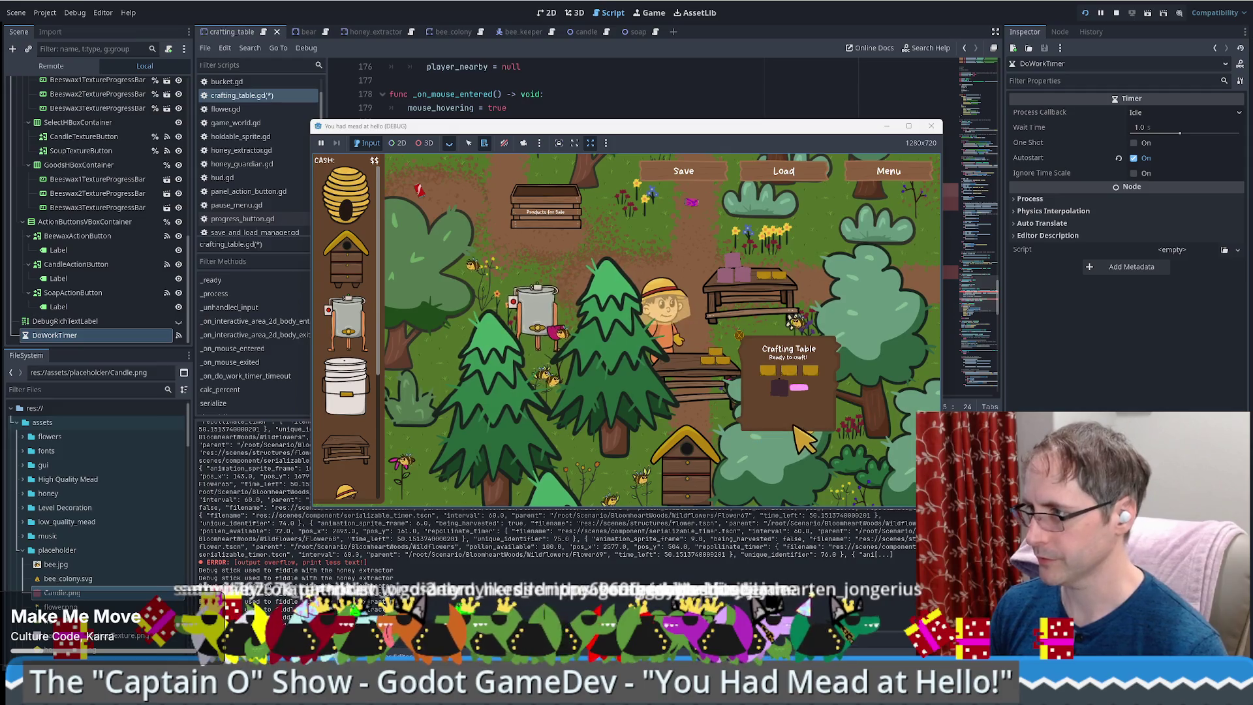
key("a")
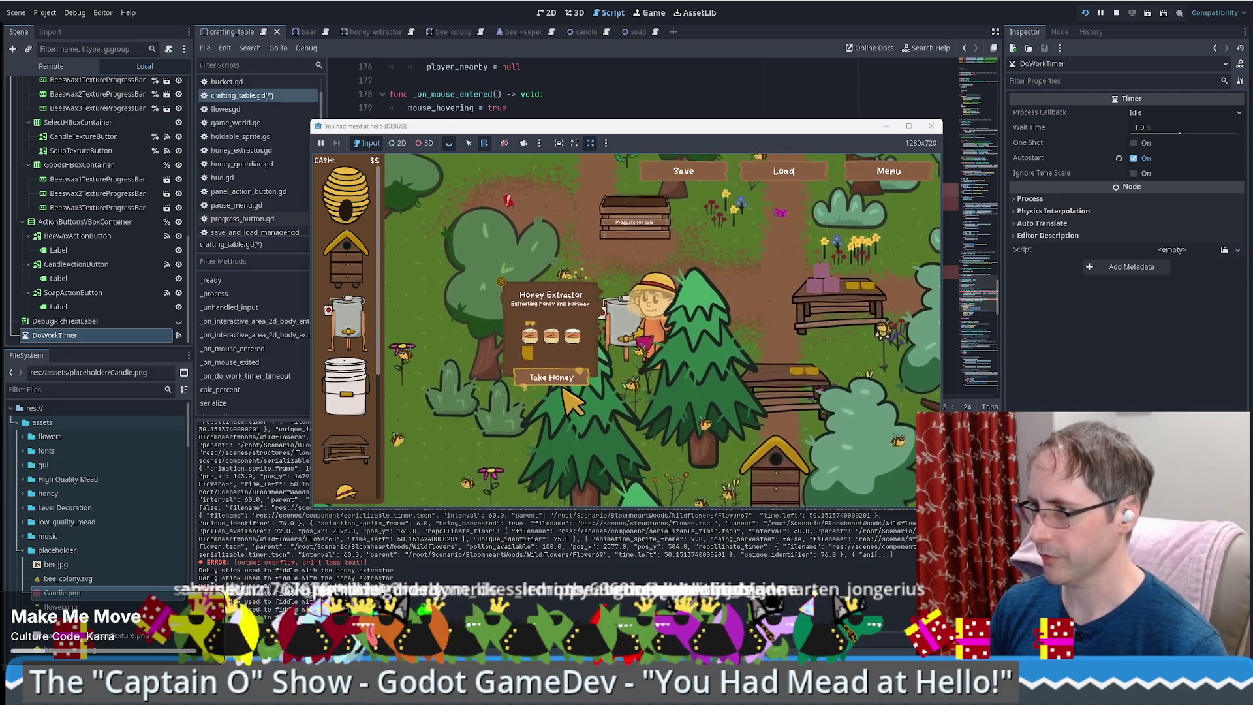
left_click(640, 343)
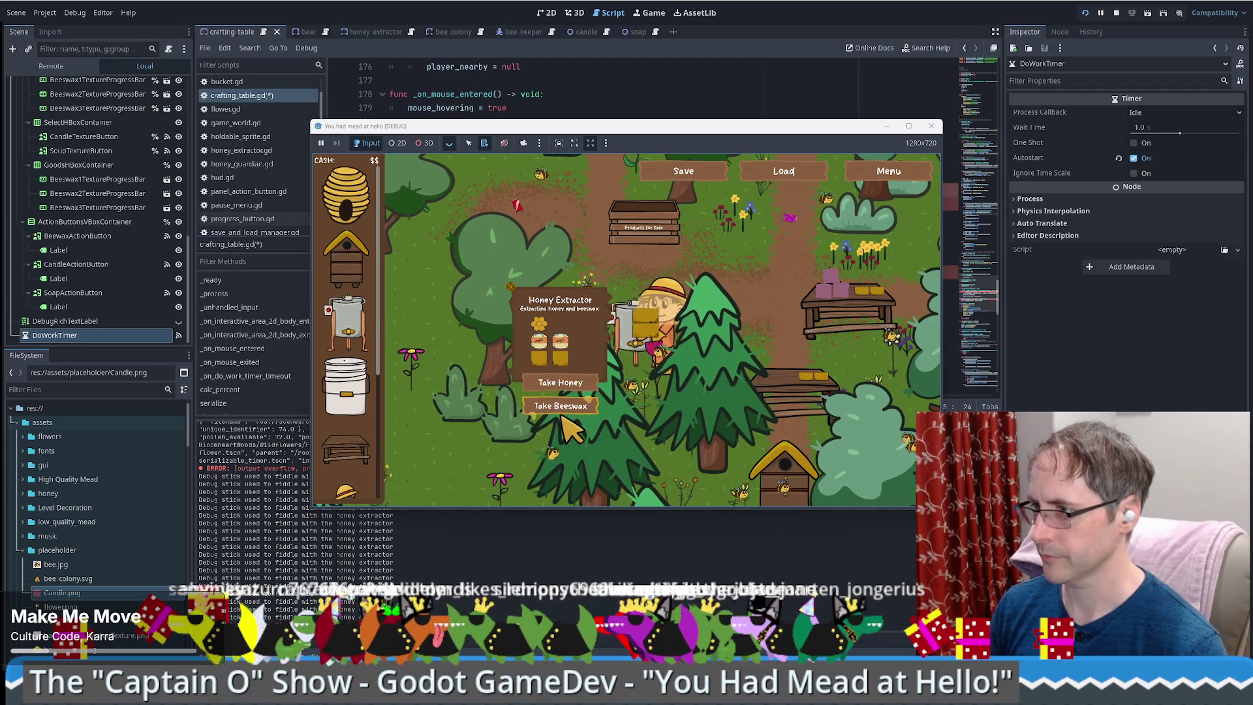
- Carry the beeswax to the crafting table with the game window maximized
key("d")
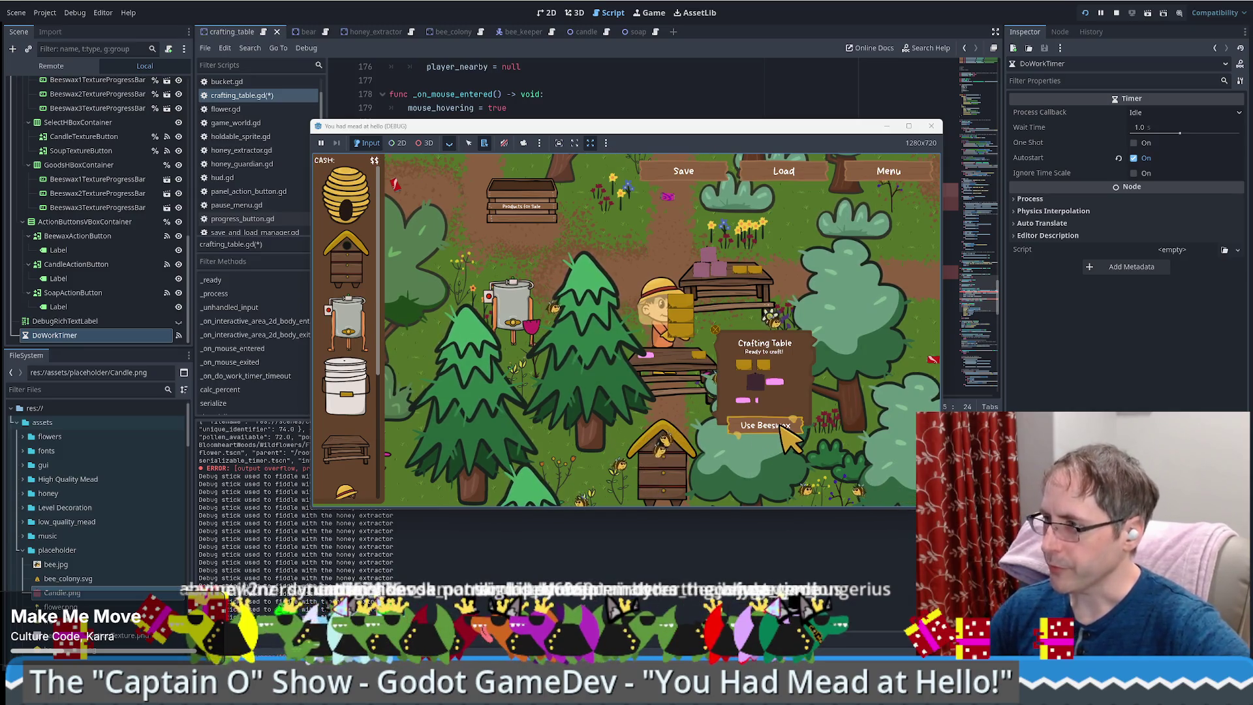
left_click(913, 126)
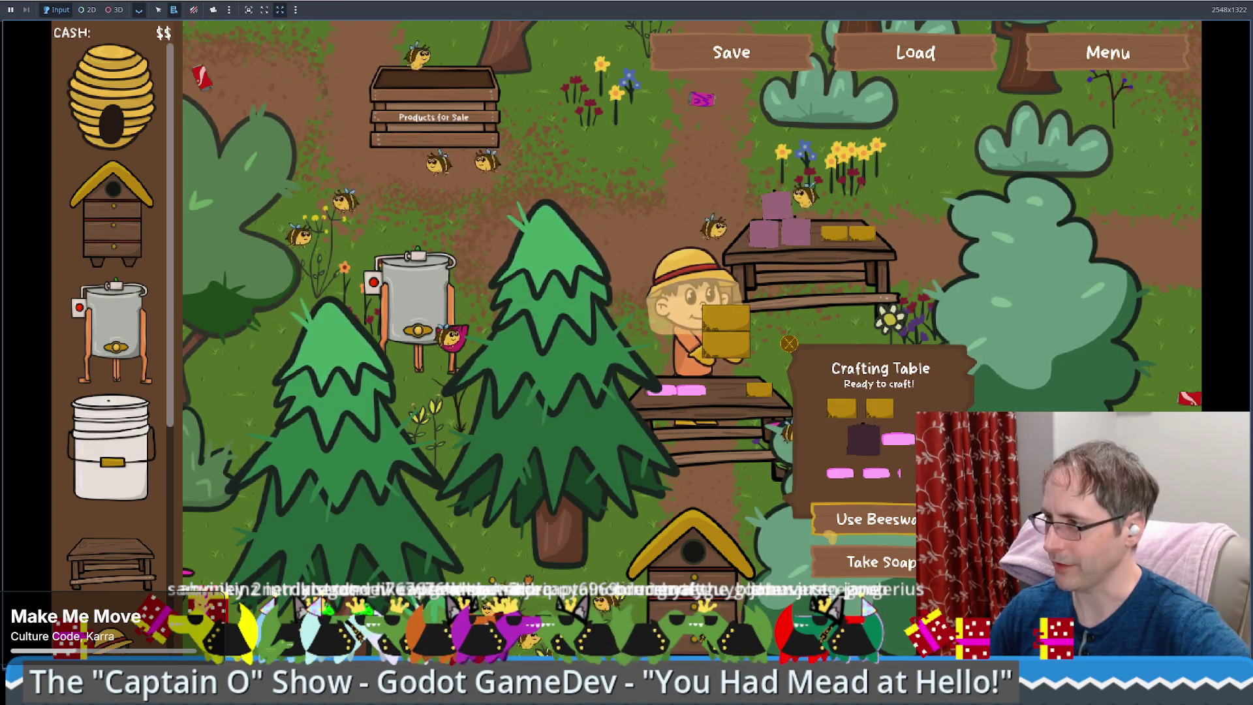
left_click(878, 522)
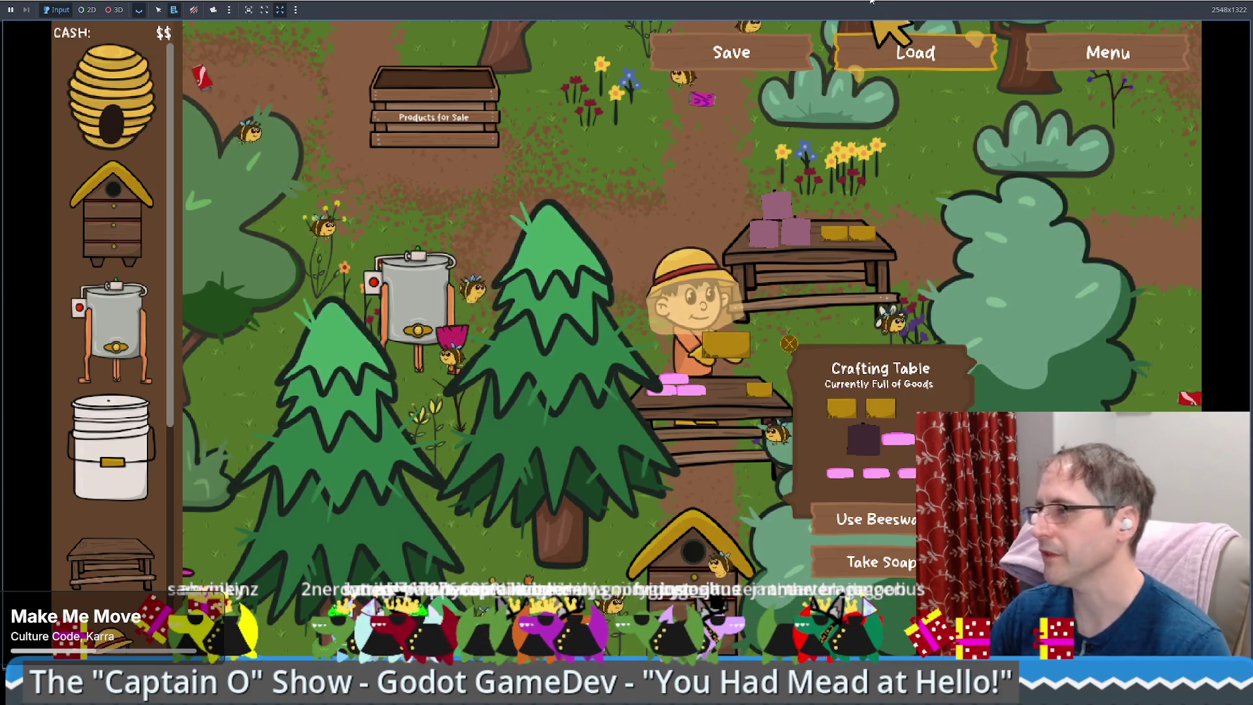
- Switch back to the crafting_table.gd script in the Godot editor
key("alt+Tab")
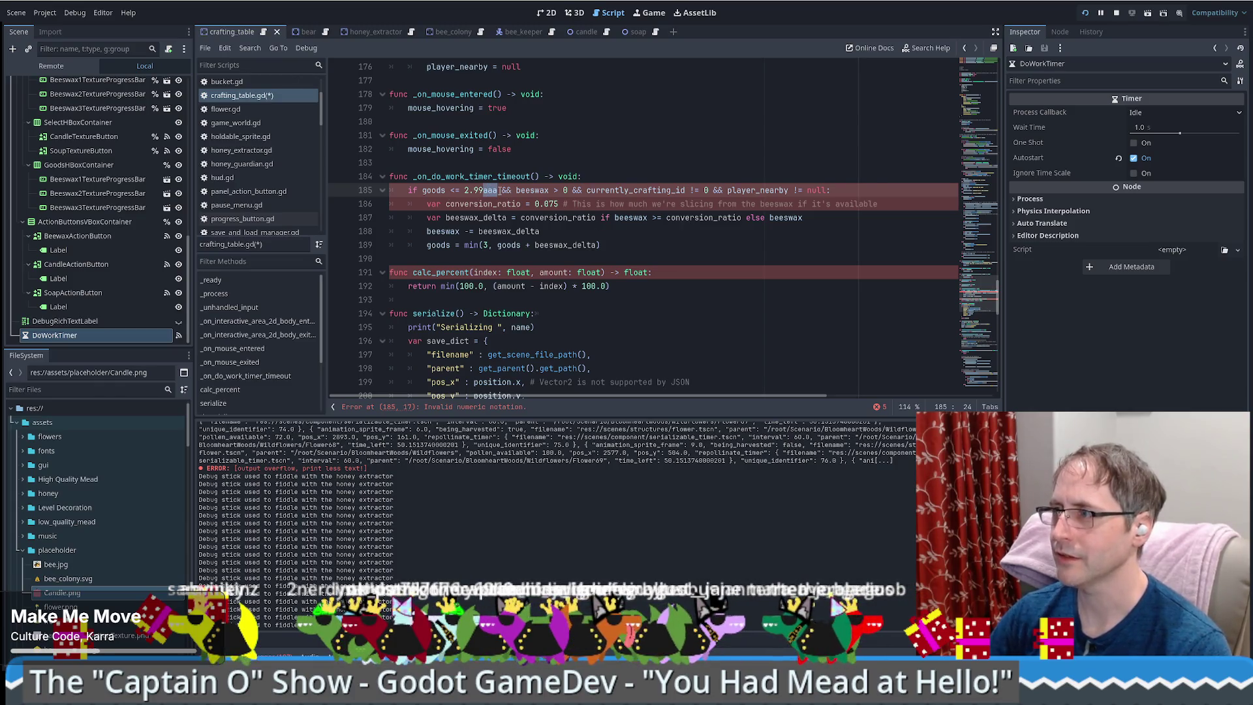
- Save crafting_table.gd and scroll through it to review the goods stack code
key("ctrl+s")
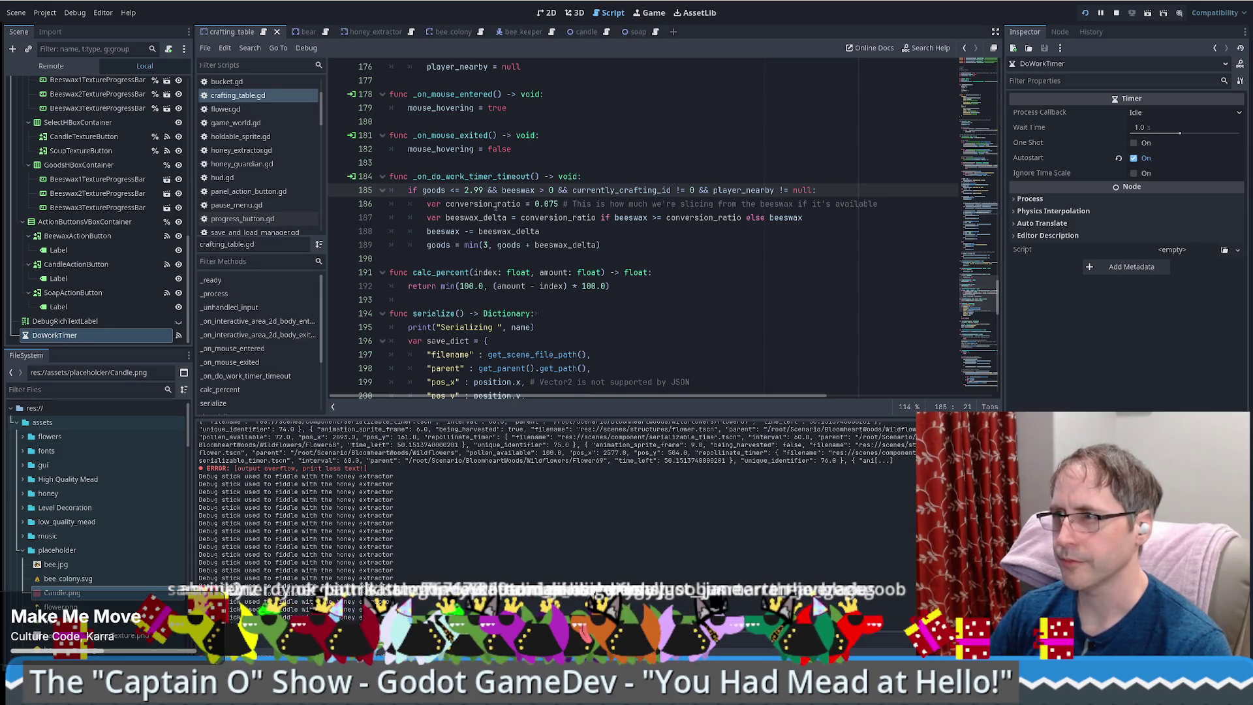
scroll(495, 206, "up", 10)
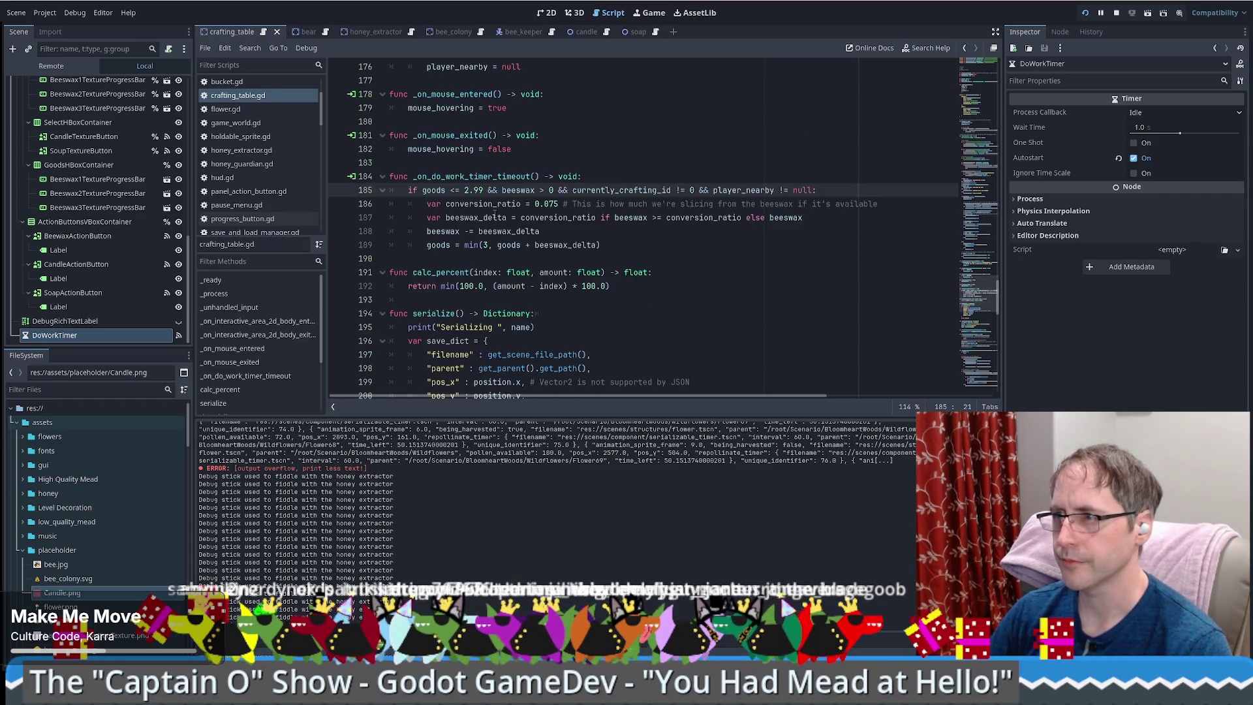
left_click_drag(977, 296, 984, 196)
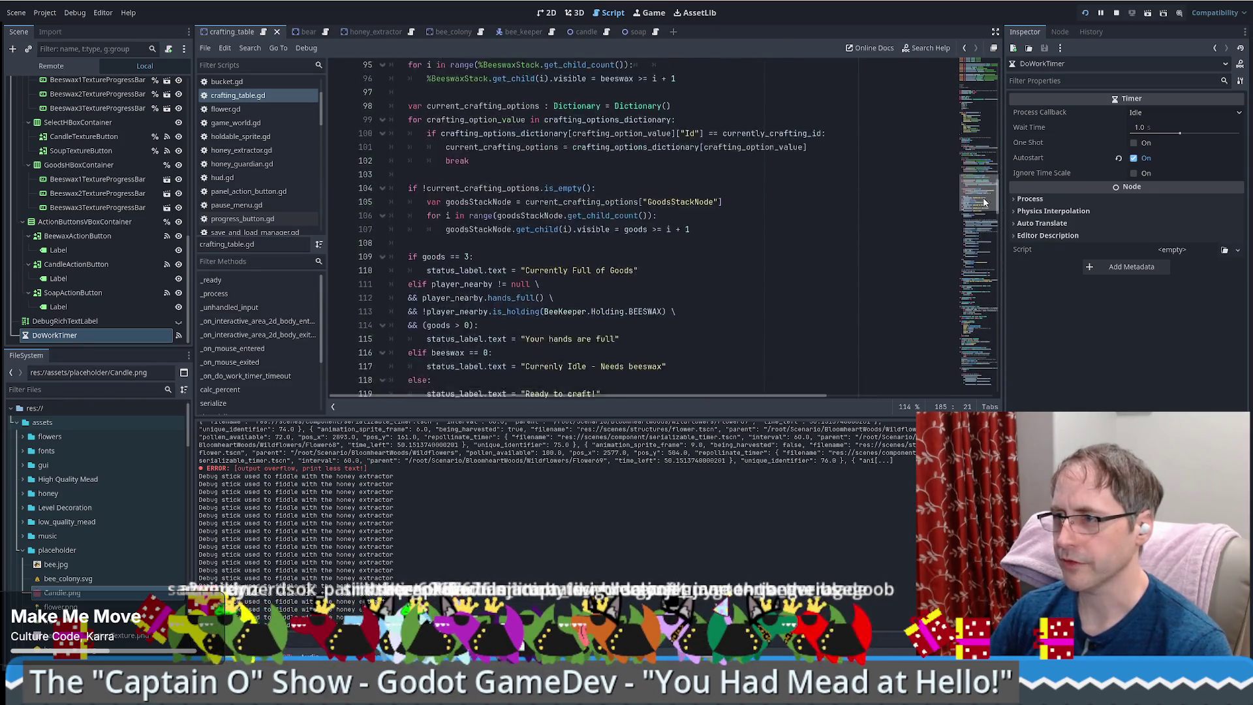
scroll(983, 197, "down", 3)
scroll(512, 241, "up", 7)
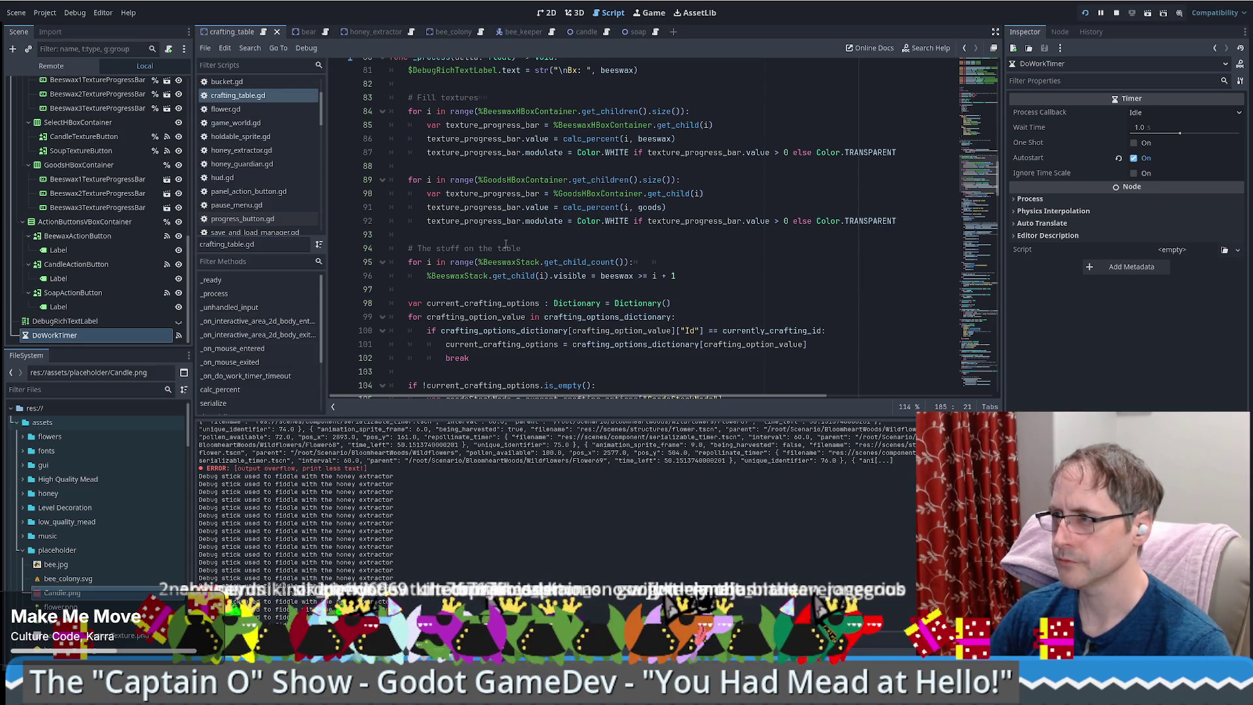
scroll(508, 243, "down", 5)
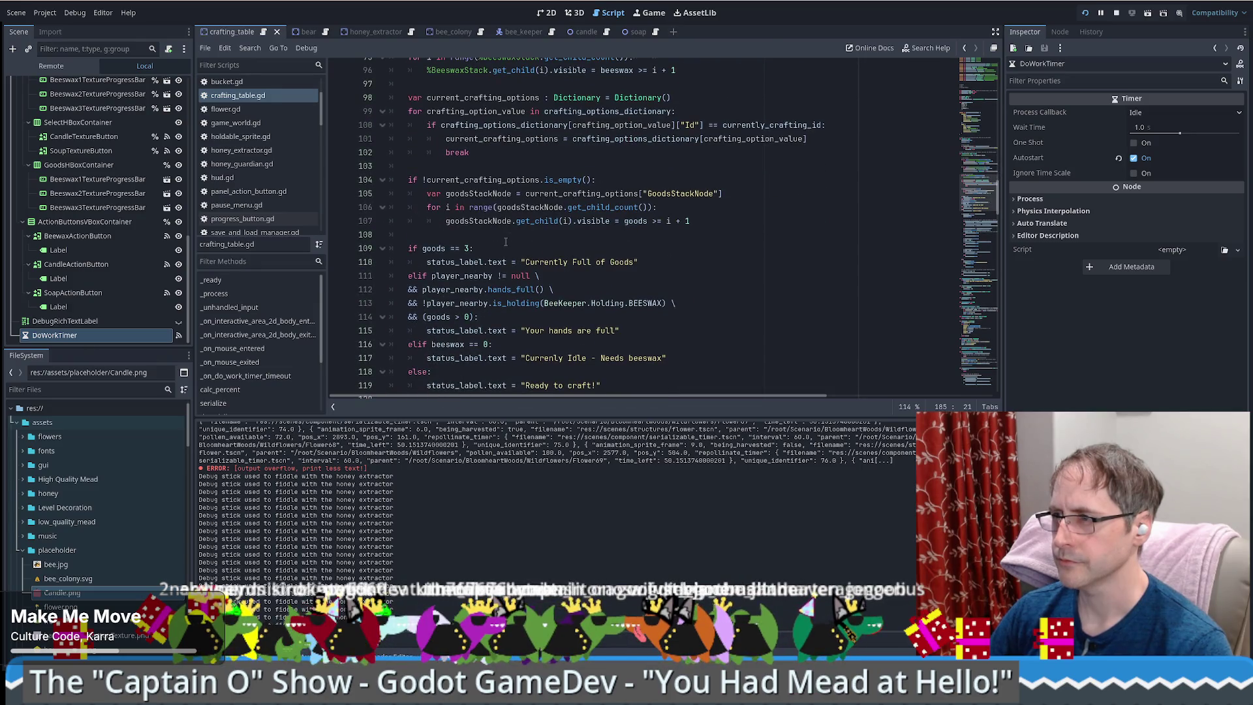
- Set a breakpoint on line 107, then remove it with F9
left_click(336, 221)
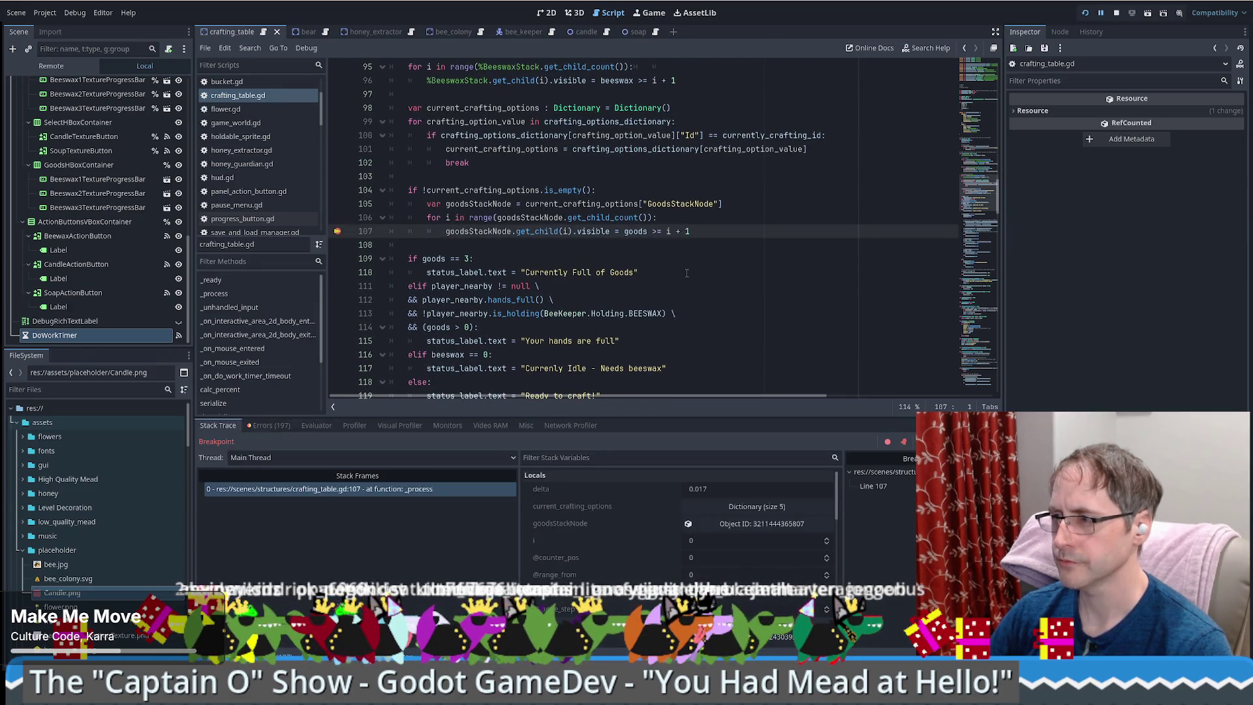
scroll(625, 561, "down", 8)
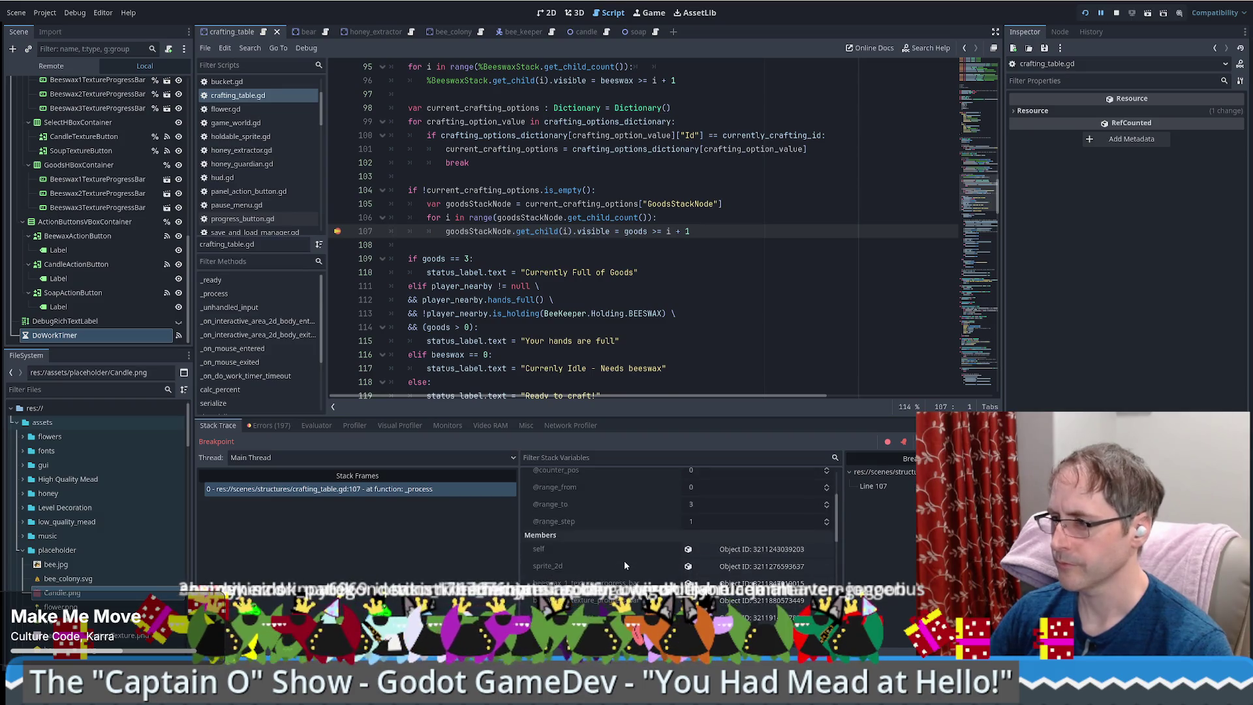
scroll(624, 562, "down", 1)
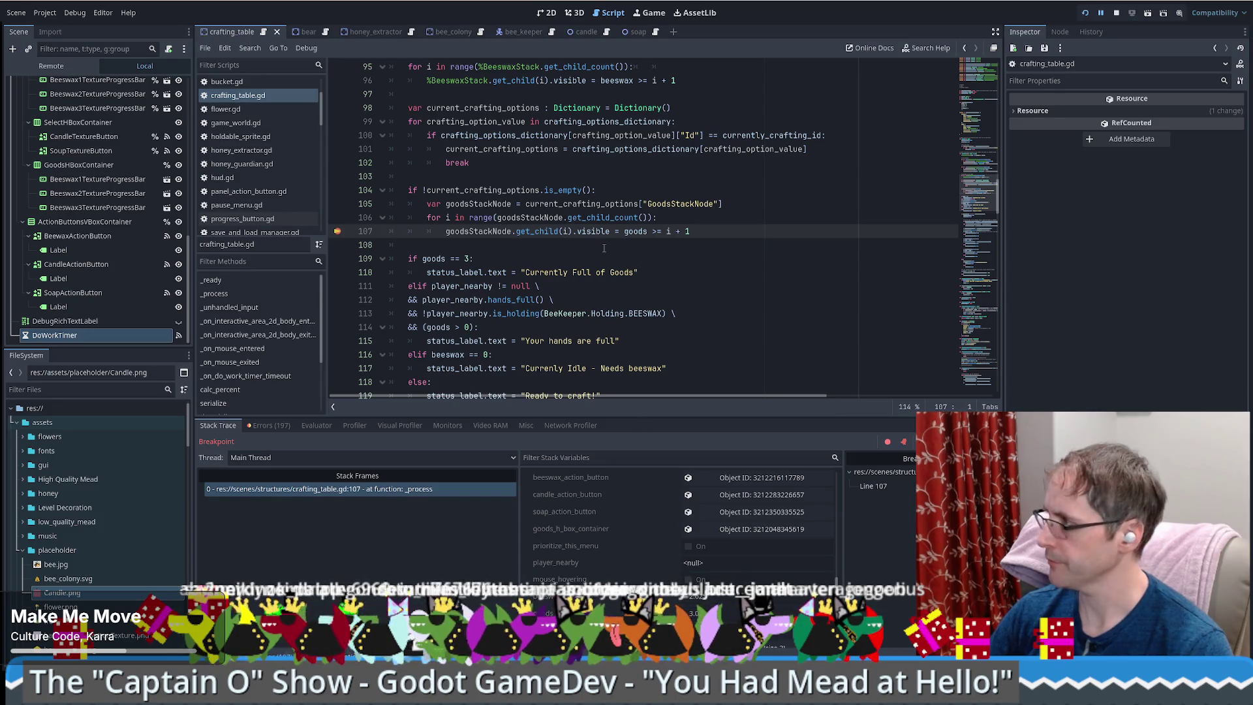
key("F9")
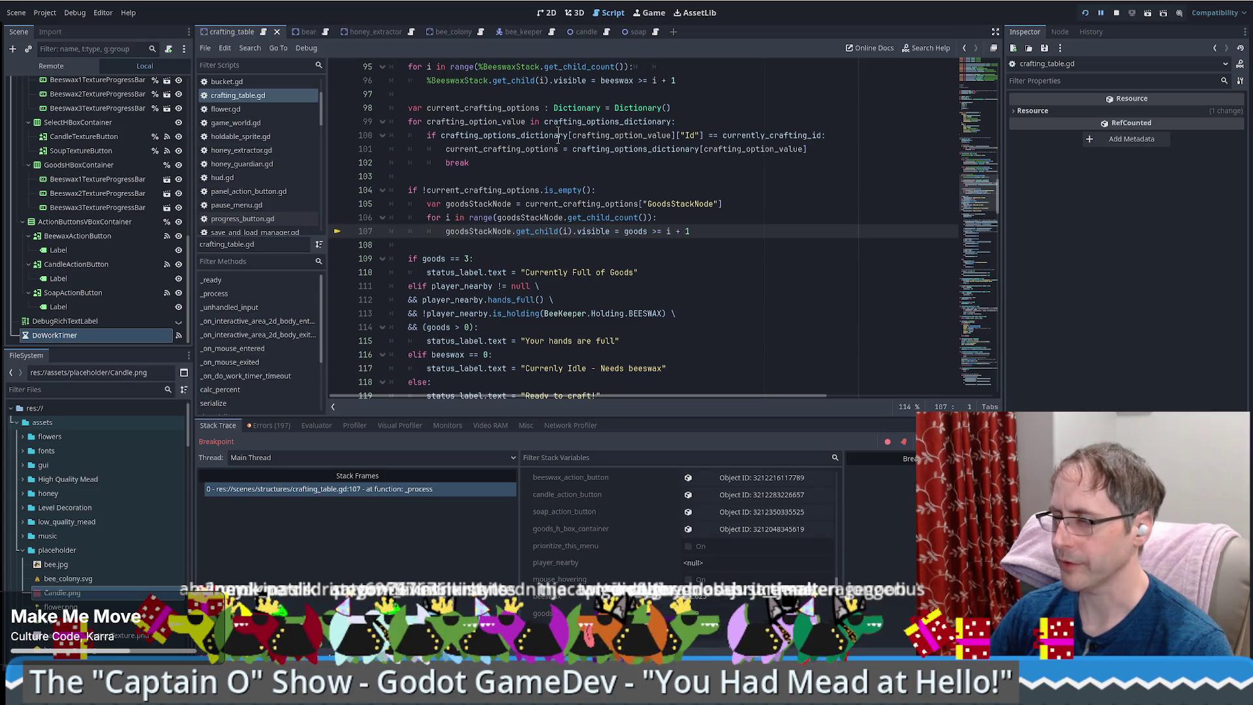
scroll(563, 237, "up", 1)
mouse_move(563, 237)
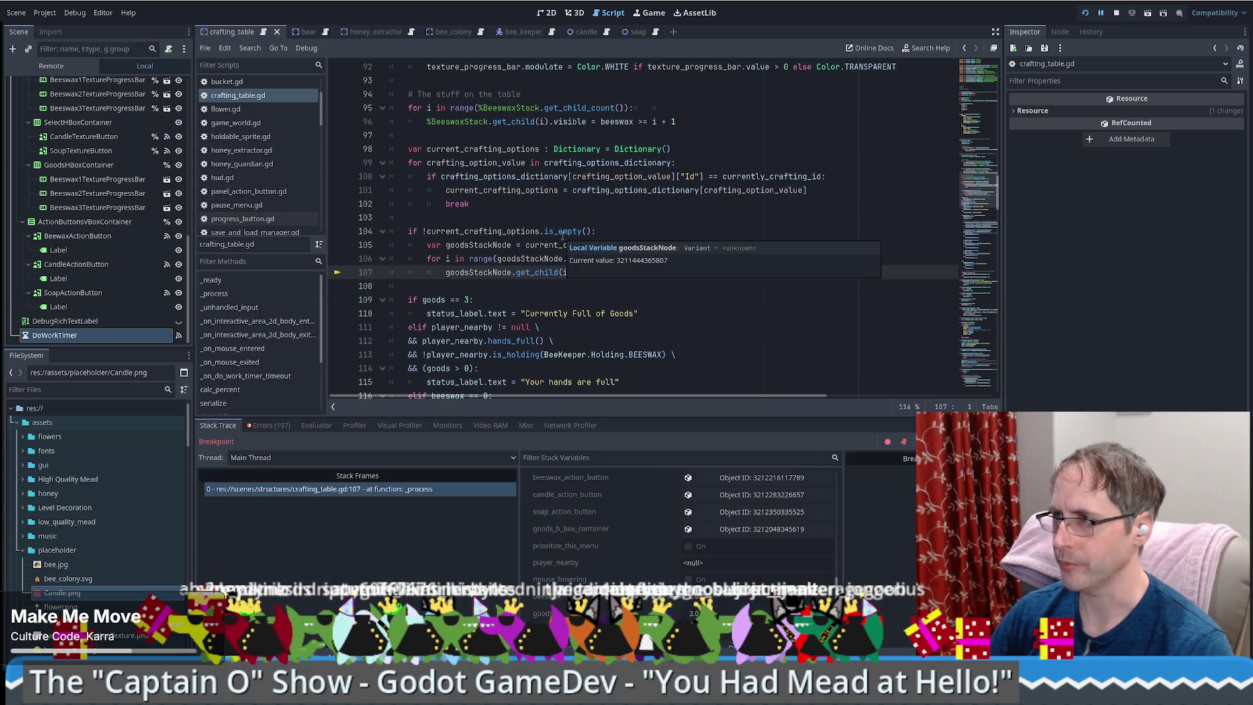
scroll(515, 176, "up", 1)
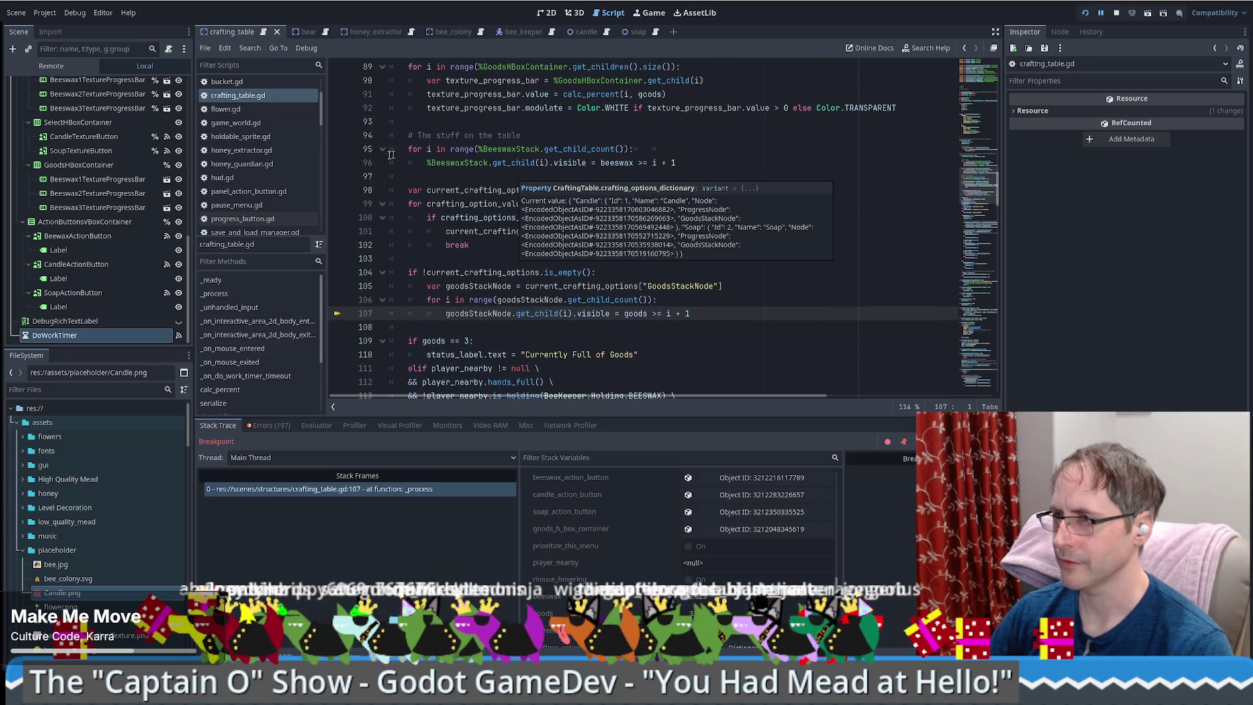
- Breakpoint line 96, run to it with F12, then resume via Debug > Continue
left_click(337, 162)
key("F12")
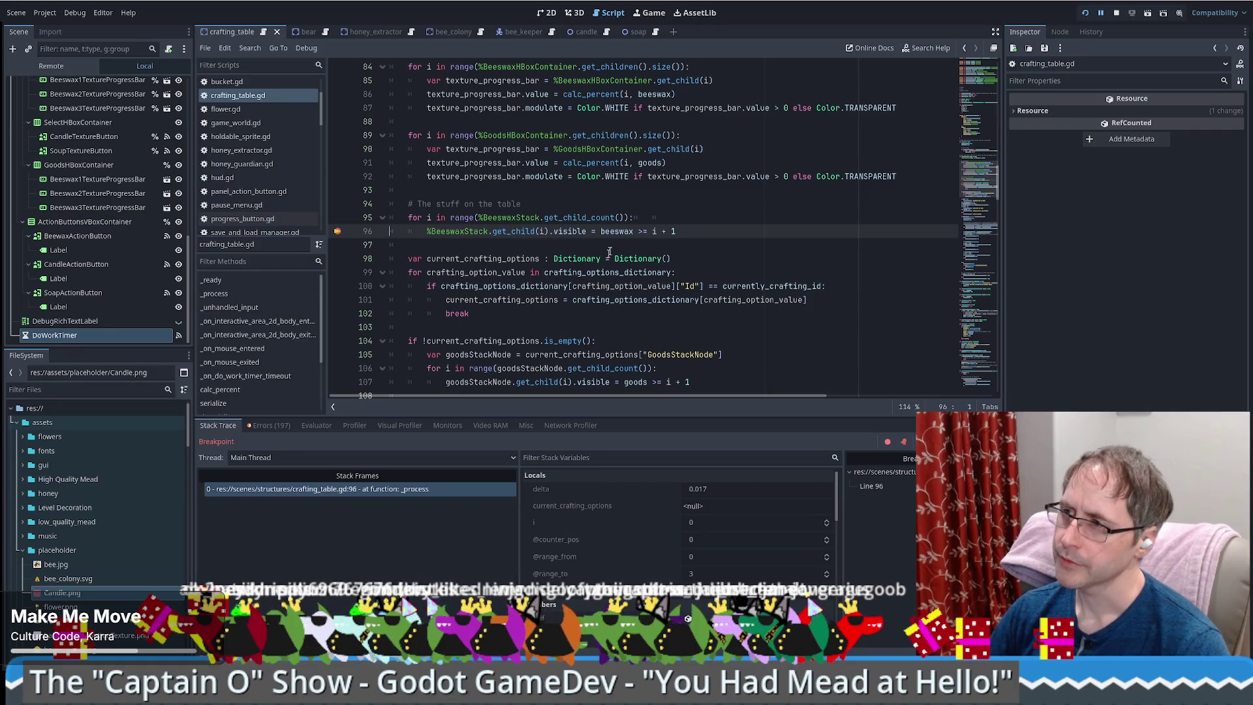
mouse_move(616, 229)
type("0.99")
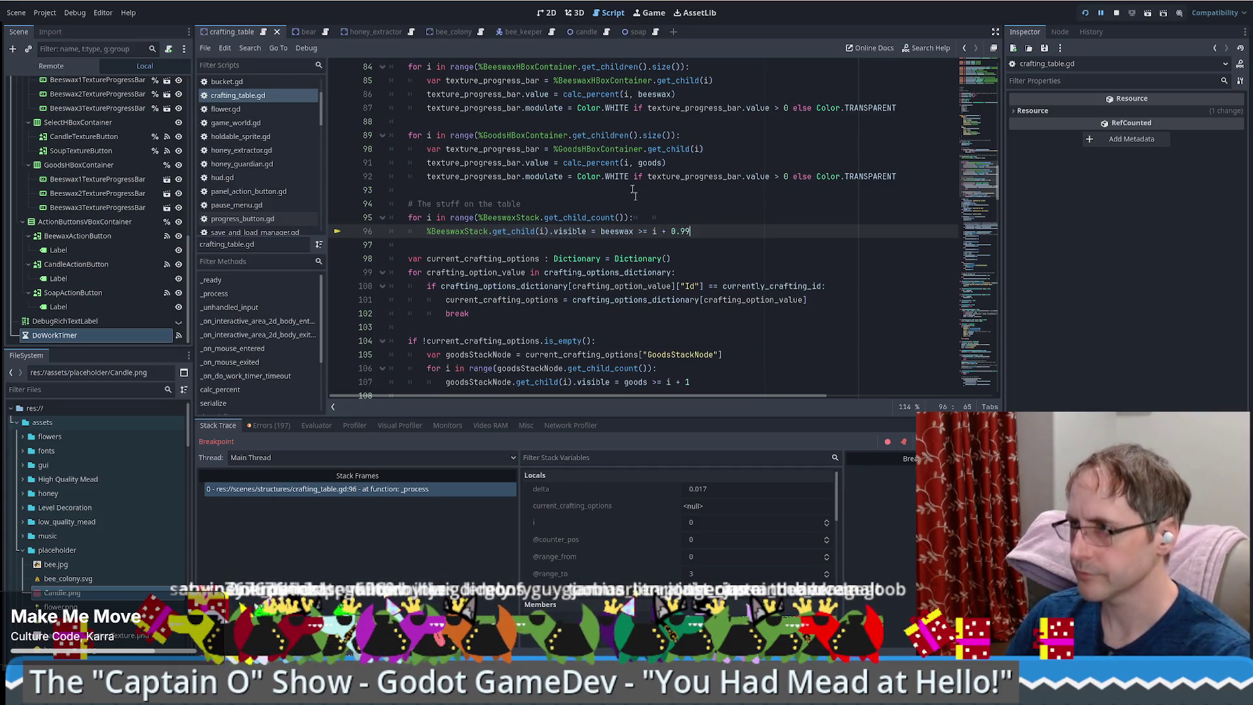
left_click(307, 48)
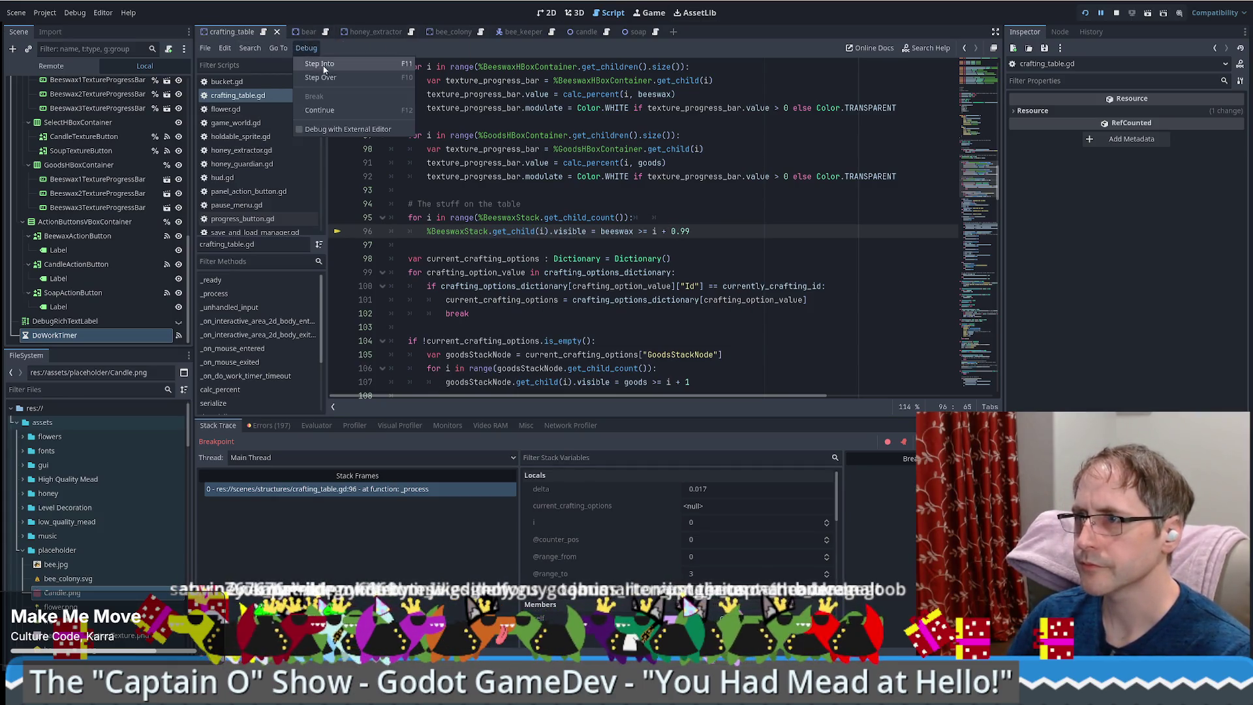
left_click(340, 110)
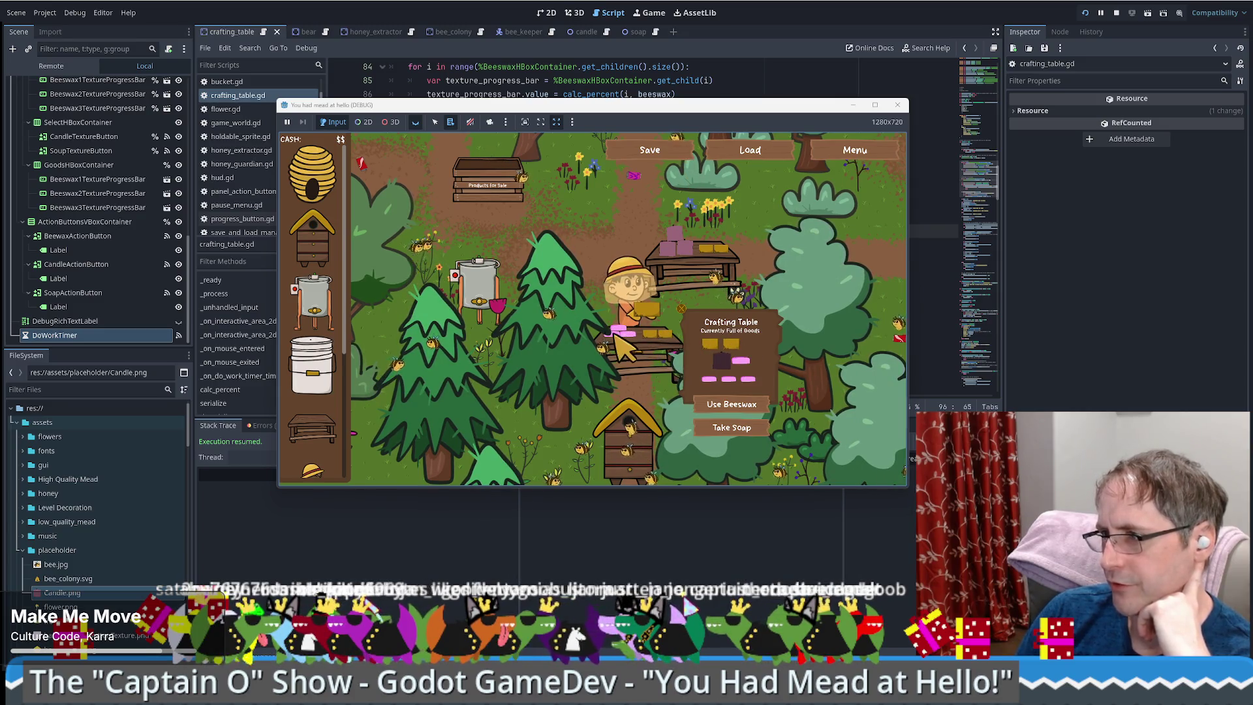
- Add more beeswax to the crafting table, maximize the game window, and pick up the crafted candle
left_click(744, 408)
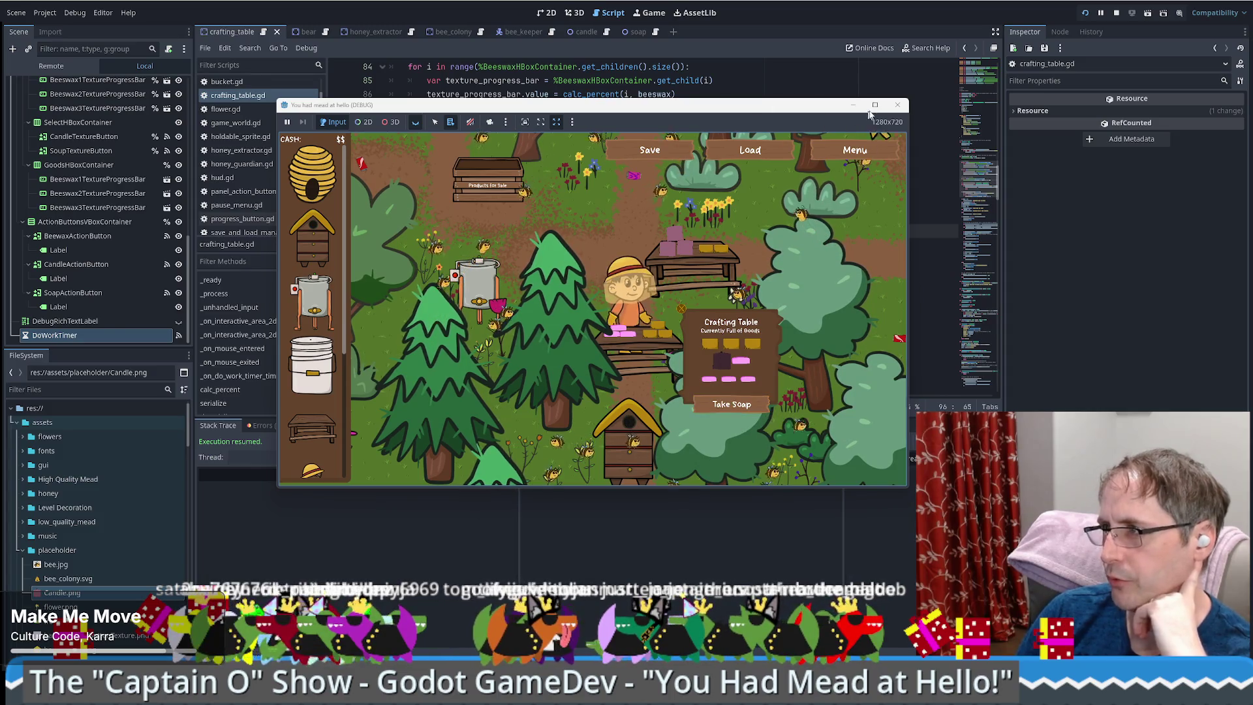
left_click(875, 105)
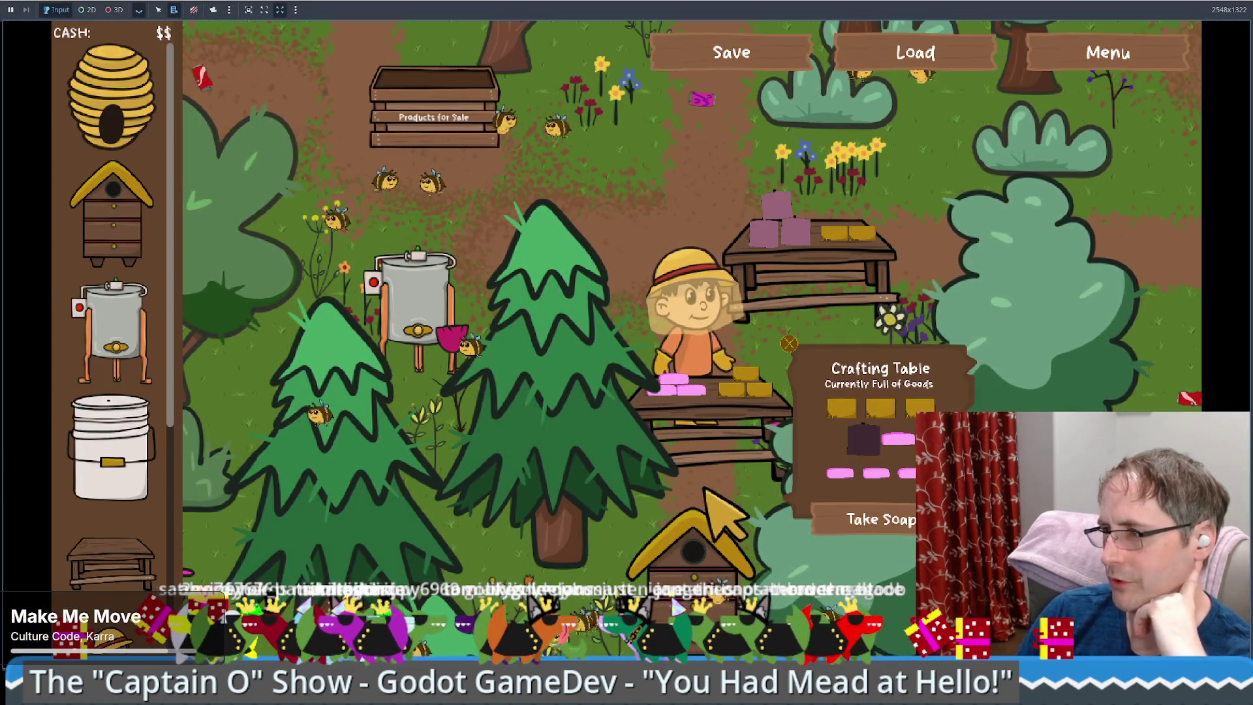
key("w")
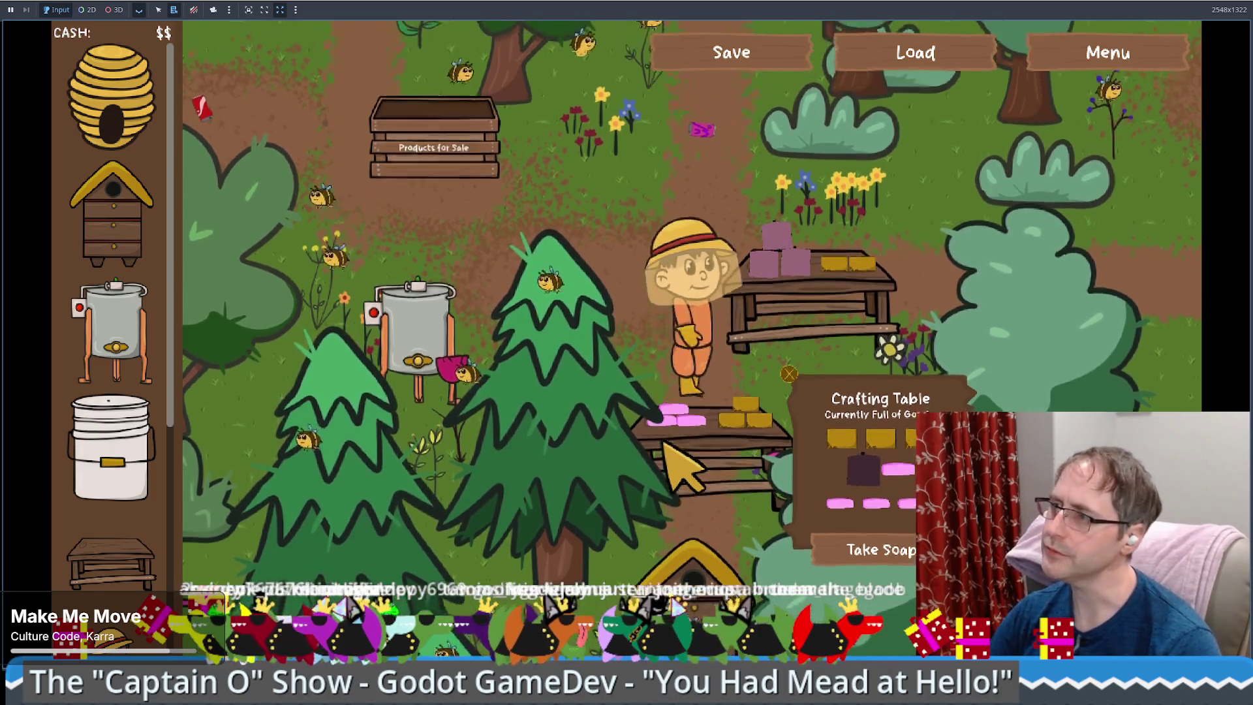
key("w")
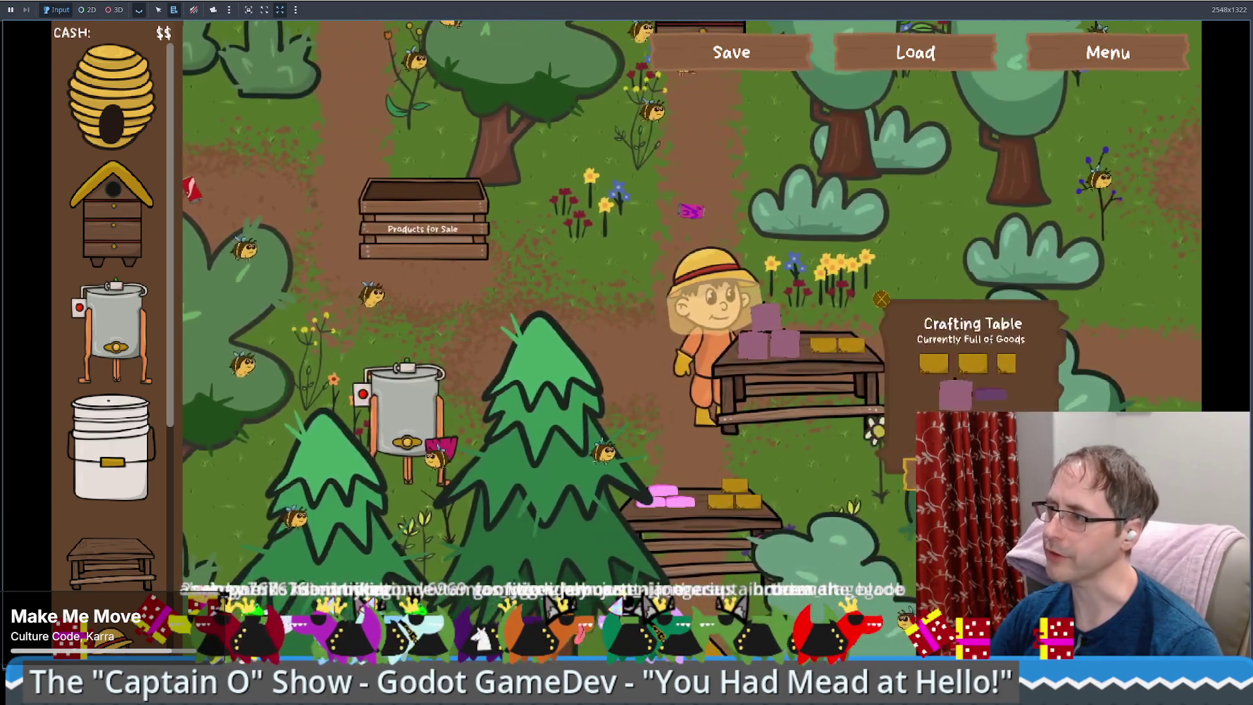
key("e")
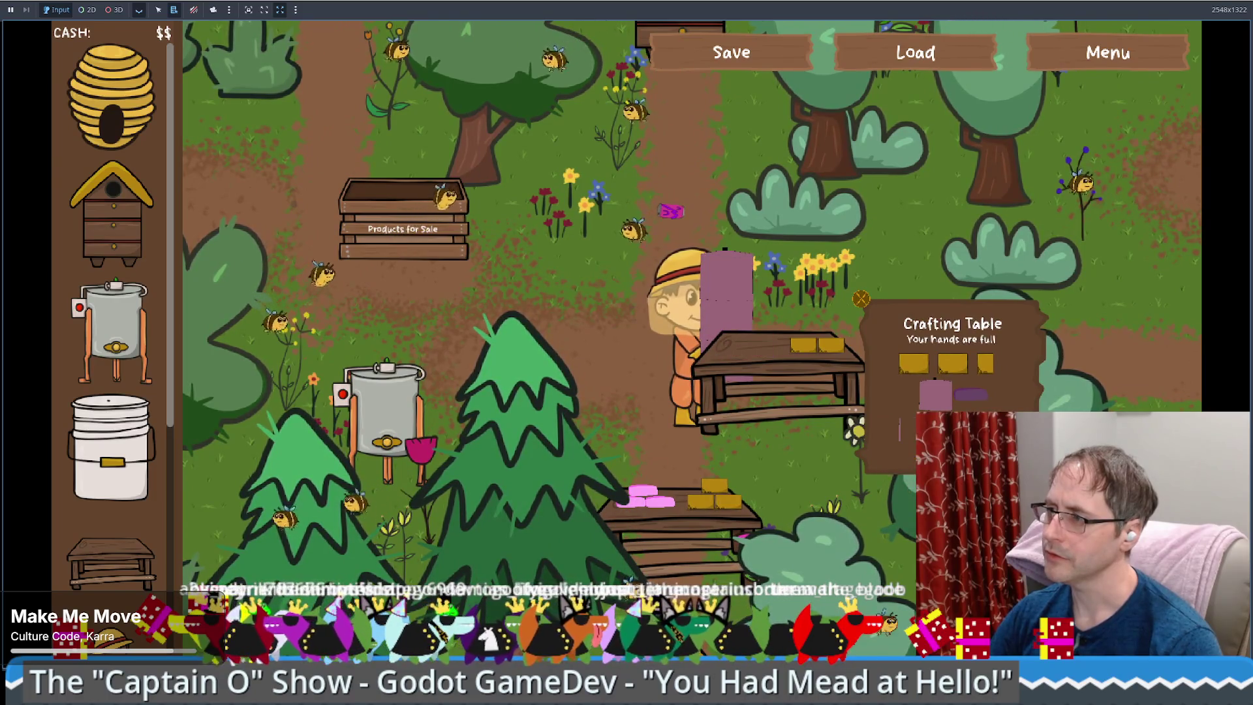
- Sell the candle at the sales crate for $100, then head back toward the crafting table
key("a")
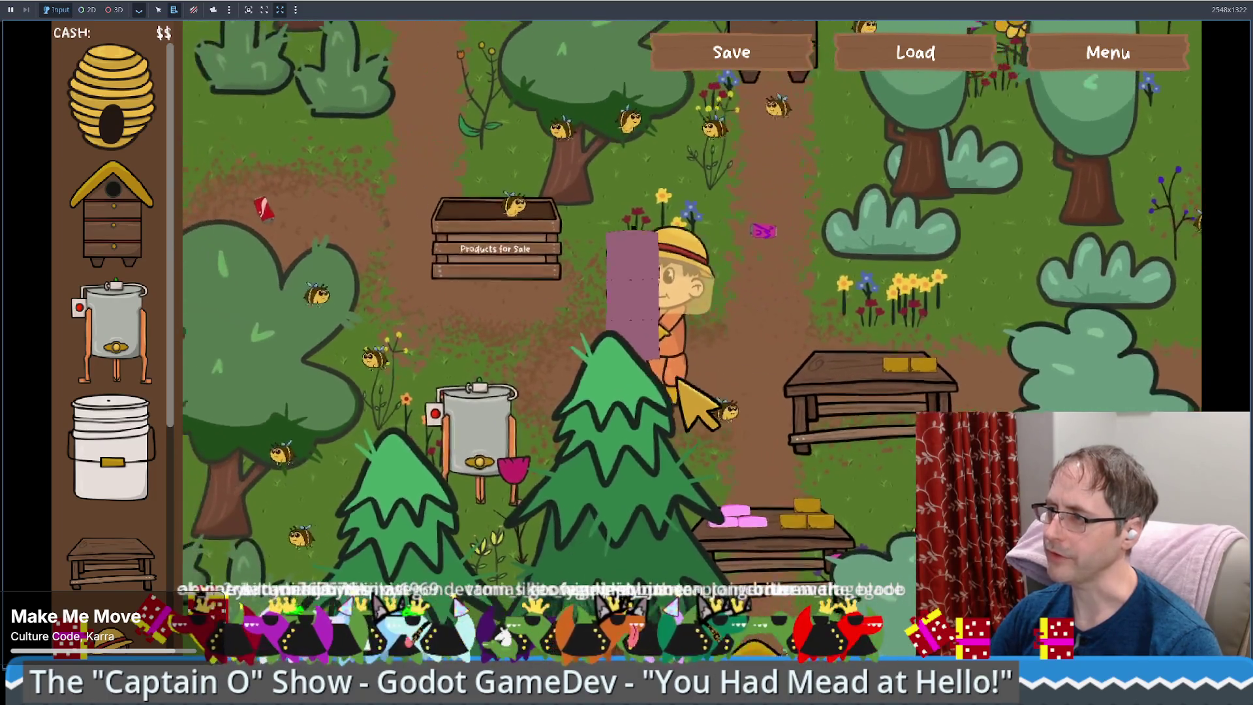
key("e")
left_click(428, 375)
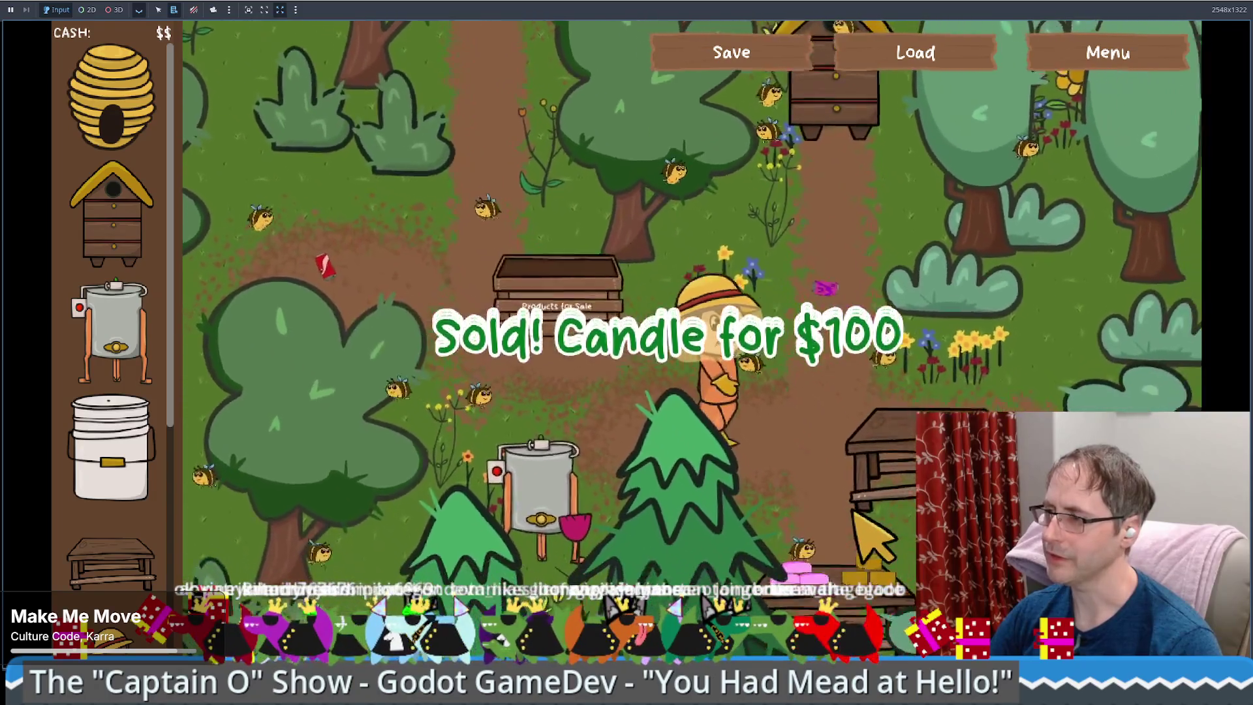
key("s")
key("d")
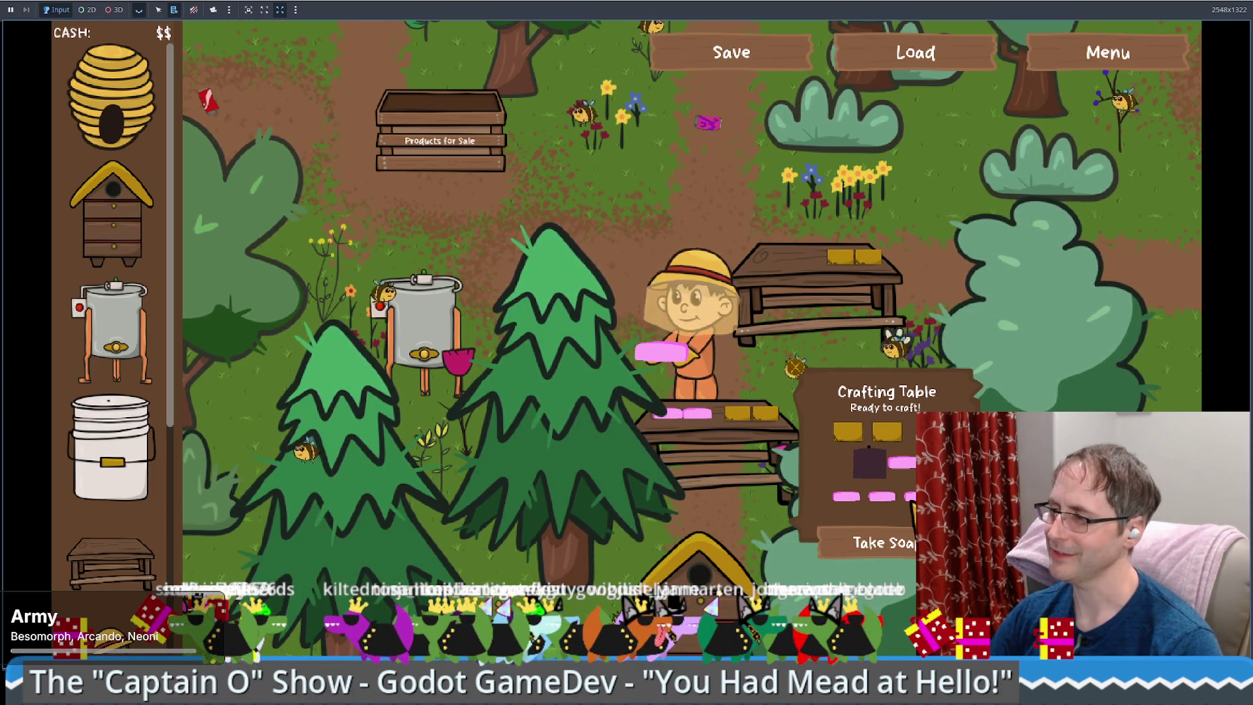
- Walk the soap-carrying beekeeper around and back to the crafting table until it offers Take Soap
key("Right")
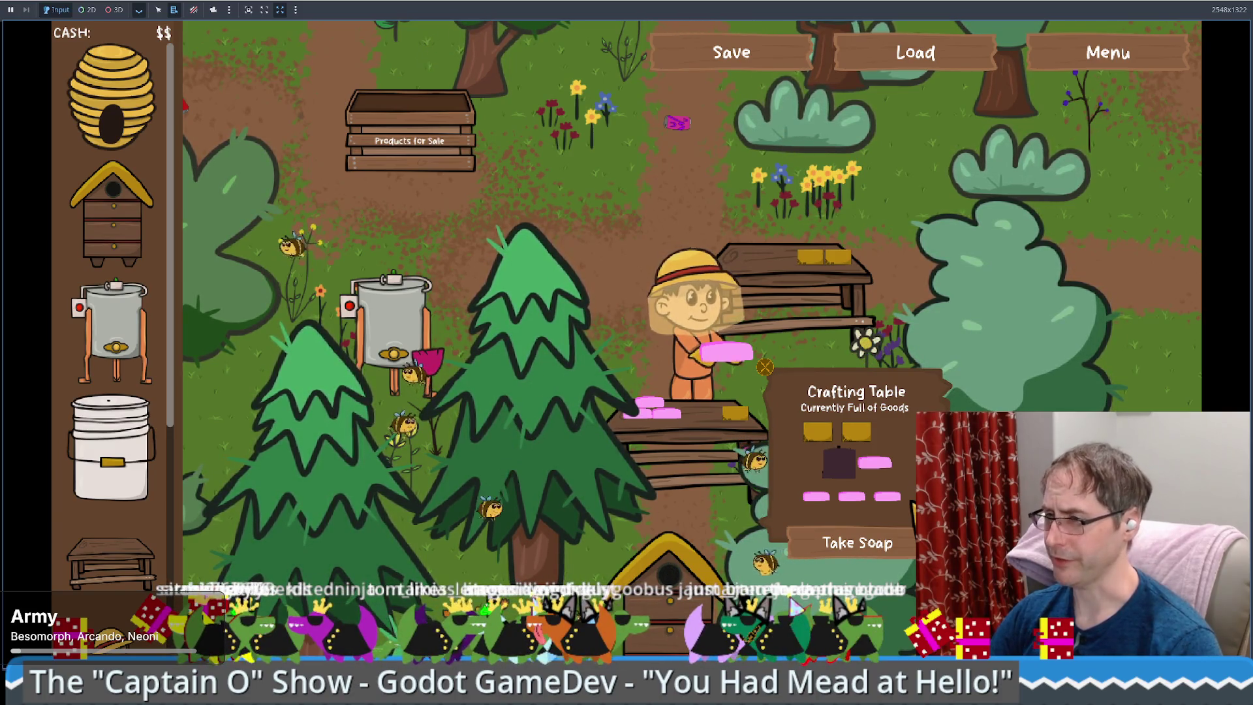
key("Up")
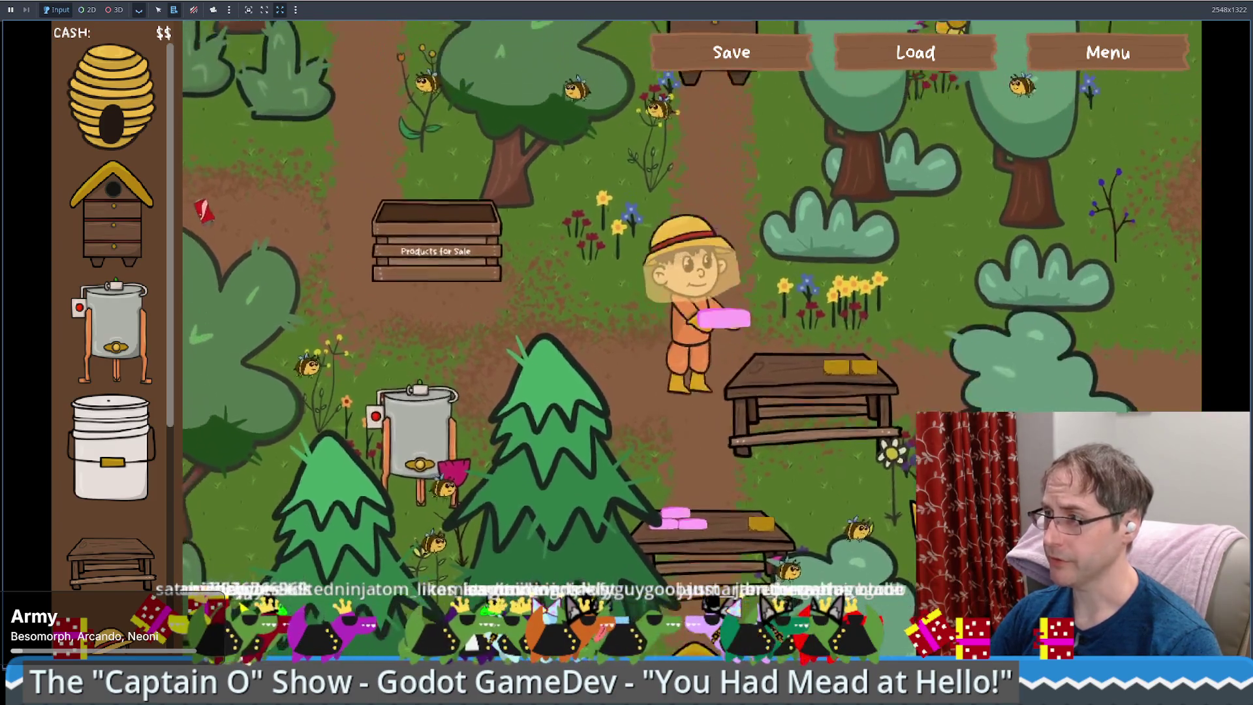
key("Down")
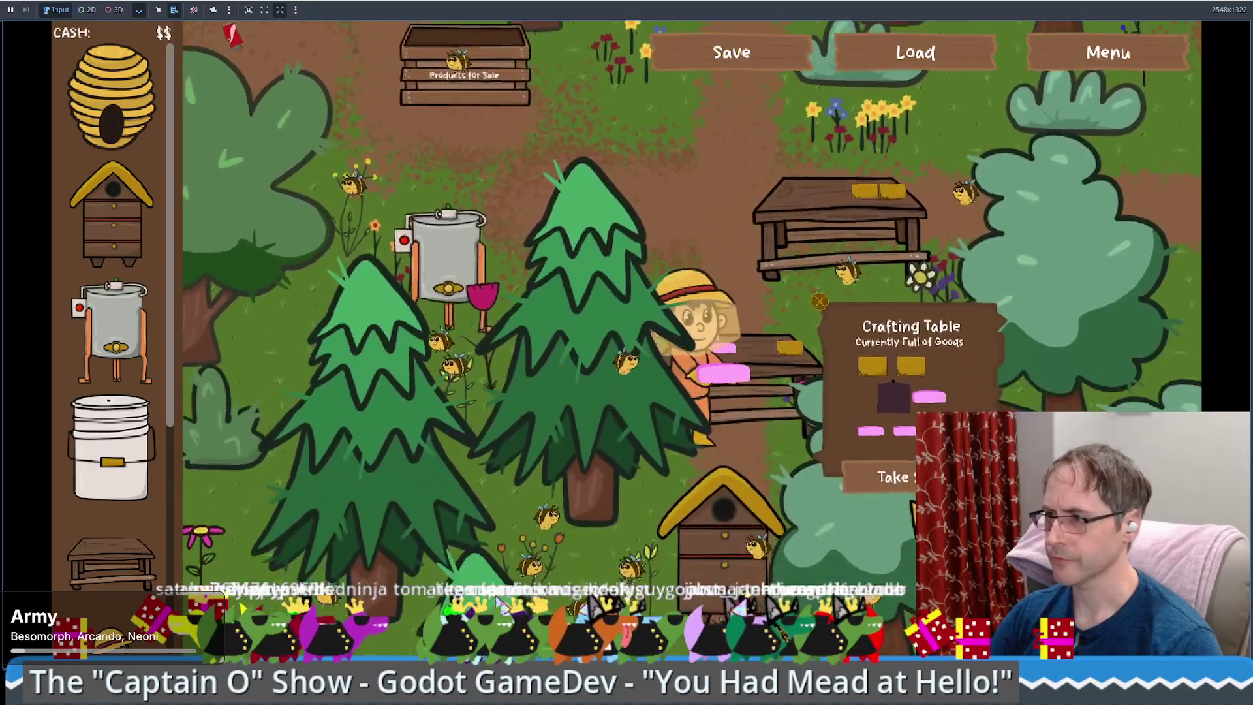
key("Up")
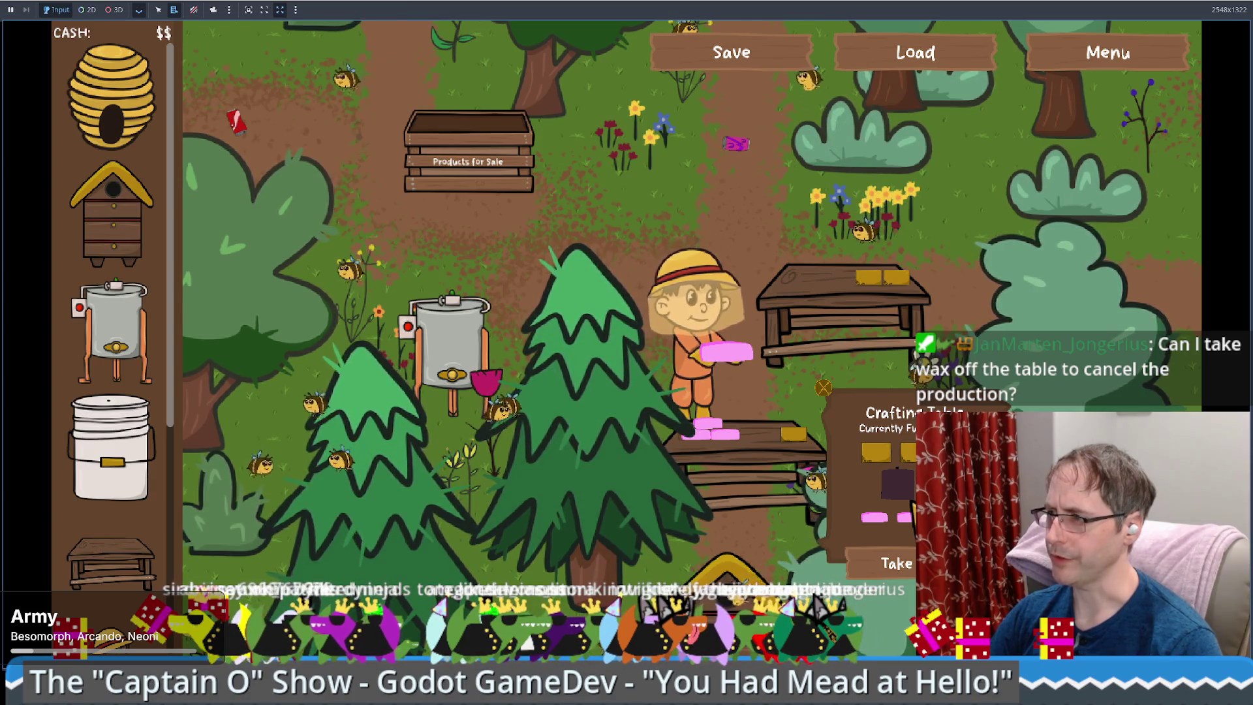
key("Down")
key("Right")
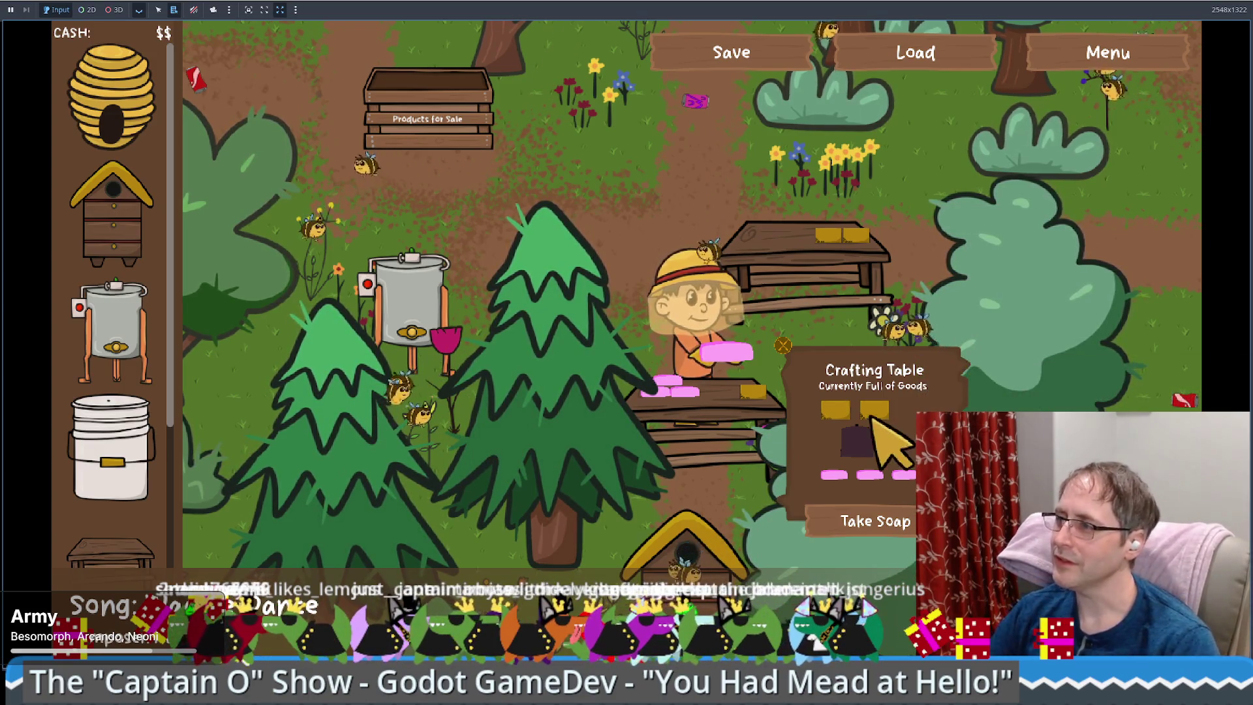
left_click(884, 513)
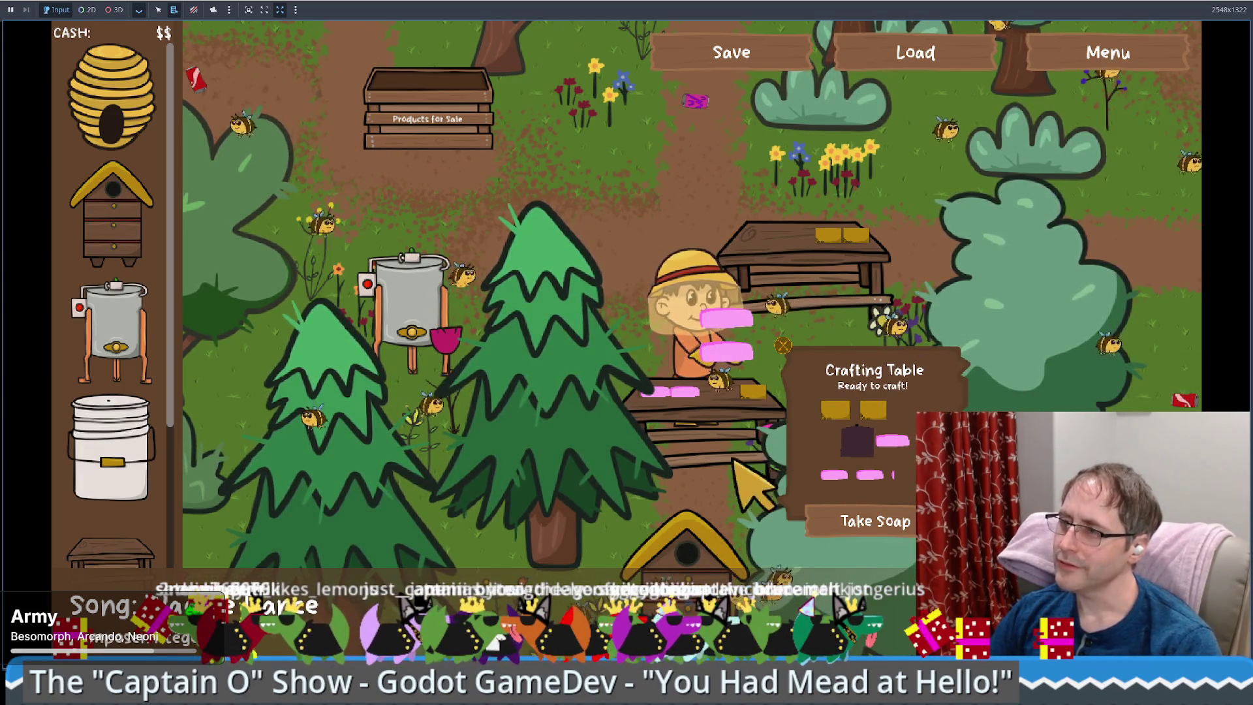
- Shrink and minimize the game window, then bring it back over the editor
left_click_drag(879, 33, 1062, 115)
left_click(1196, 107)
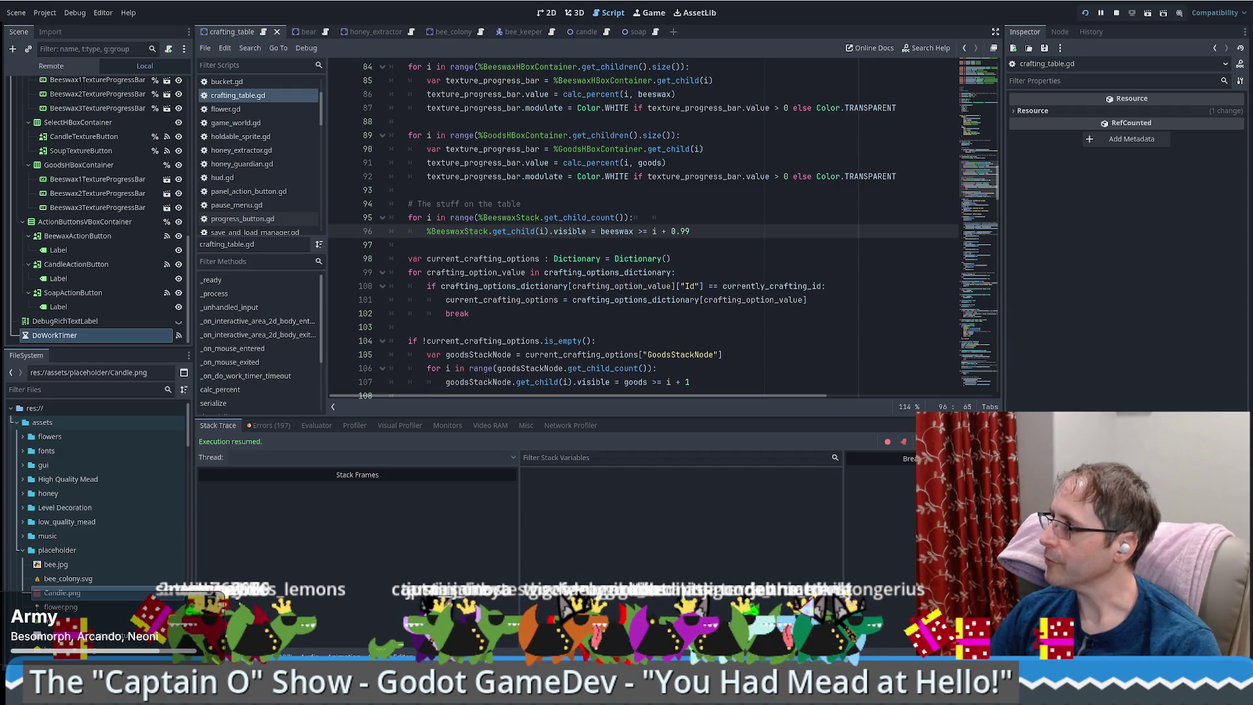
key("alt+Tab")
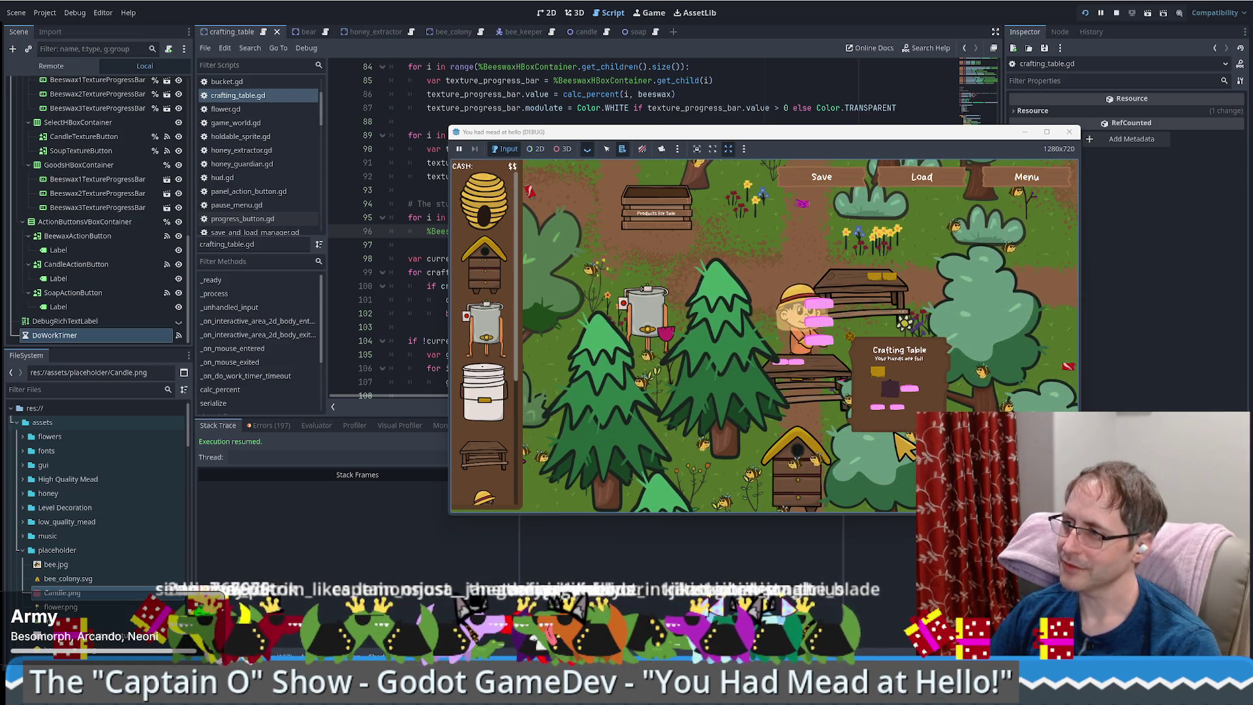
- Walk to the sales stand and sell the first soap bar for $100
key("w")
key("a")
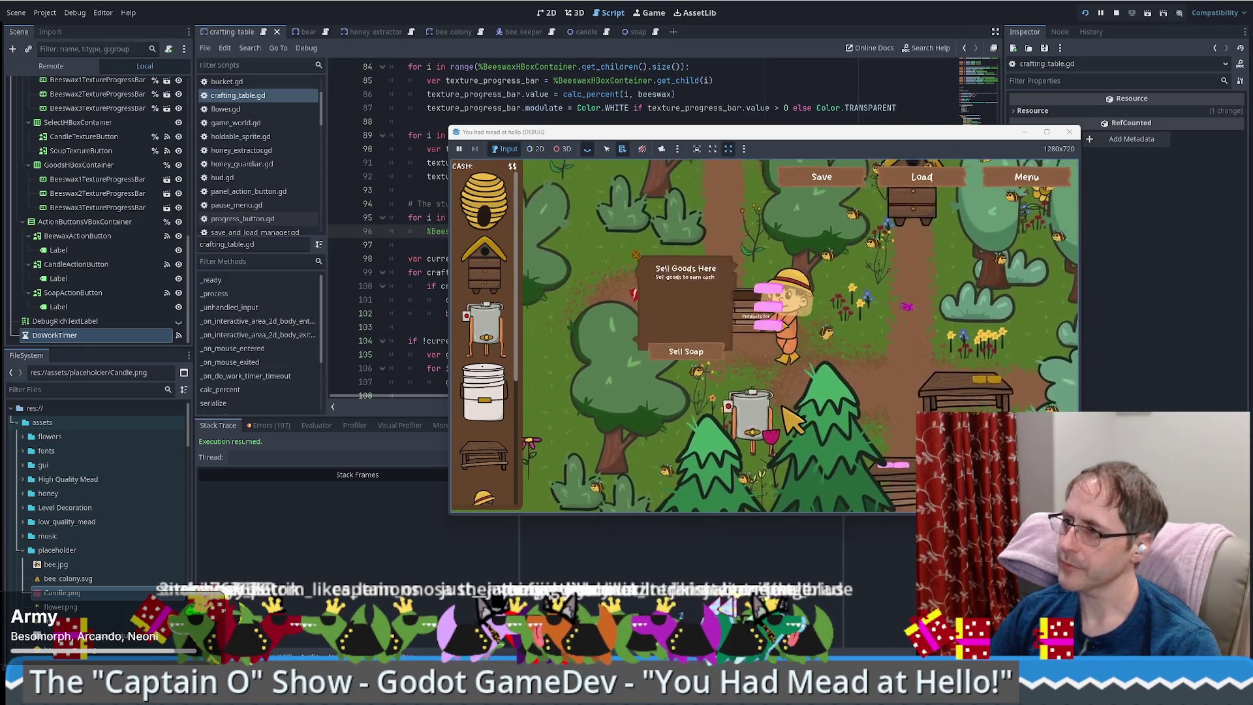
key("e")
key("s")
key("d")
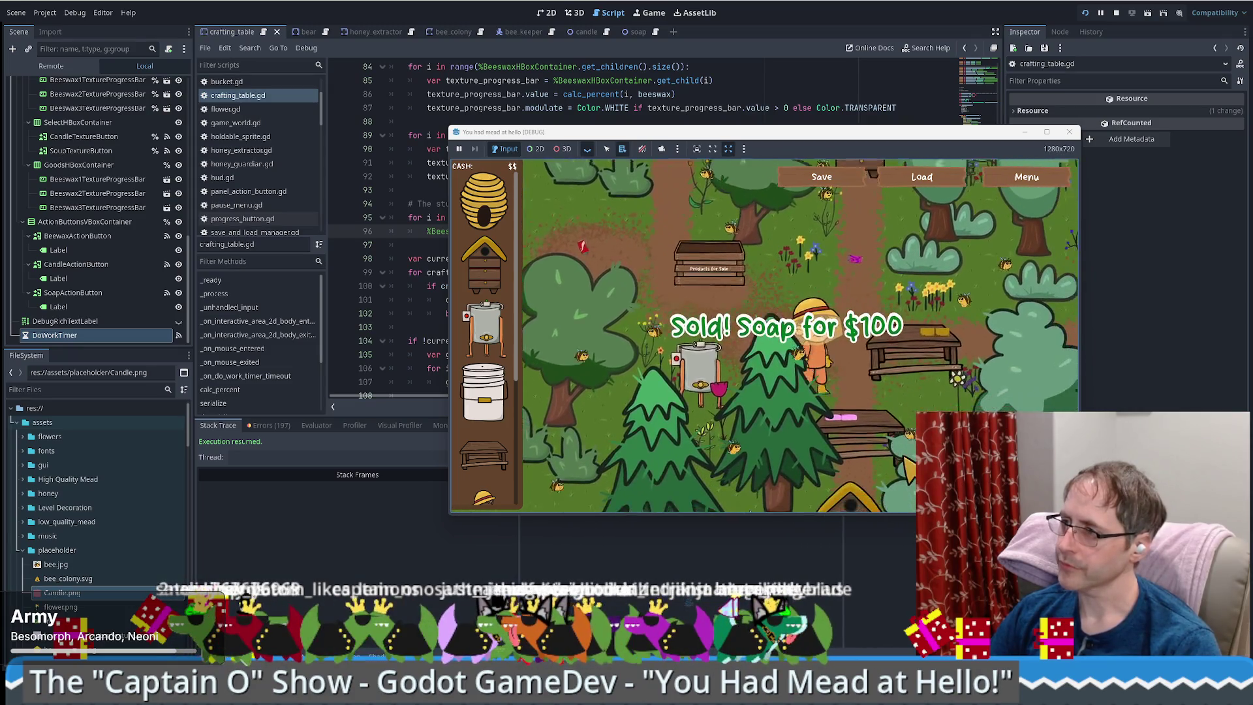
- Fetch more soap and sell the second bar for $100
key("e")
key("w")
key("a")
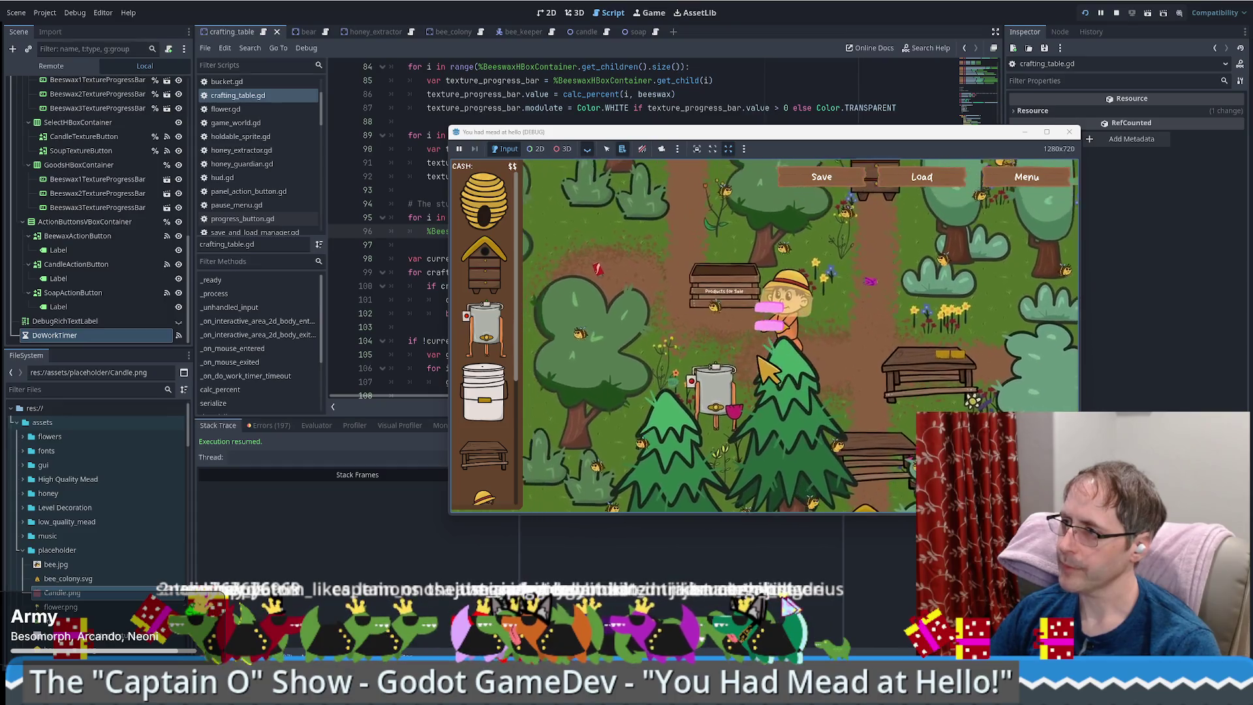
key("e")
key("s")
key("d")
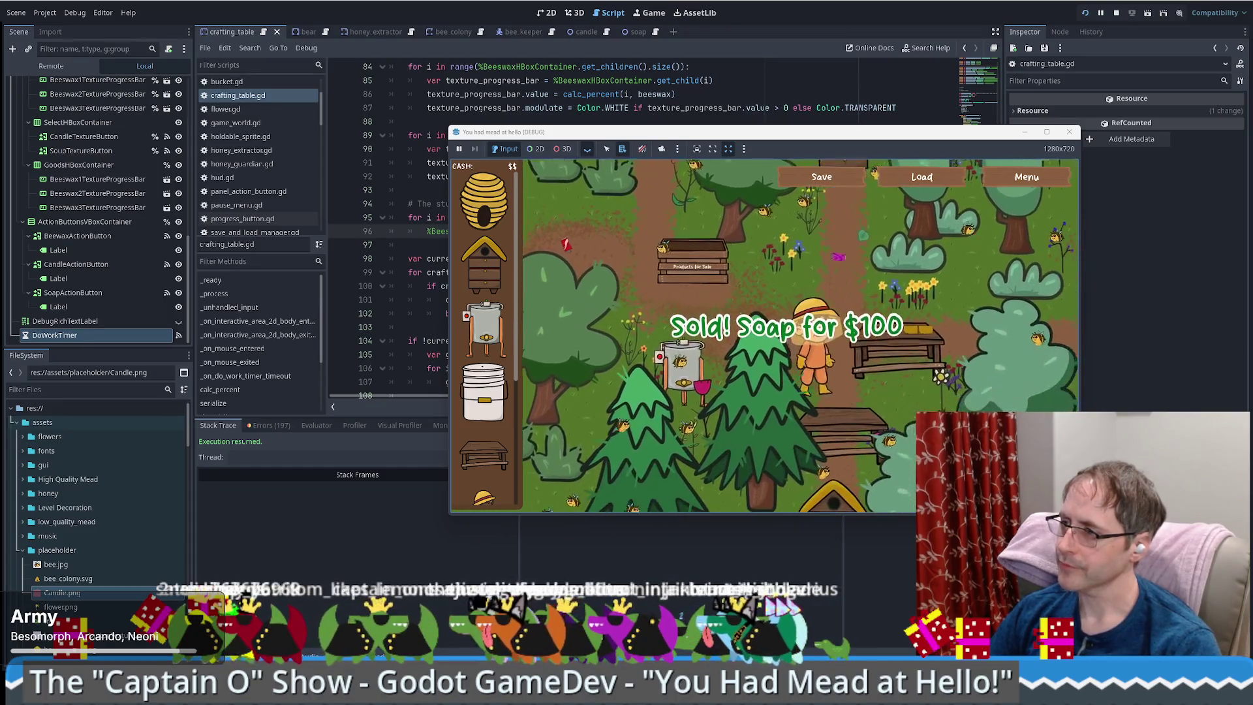
- Return to the crafting table and make the game window fill the screen
key("s")
key("d")
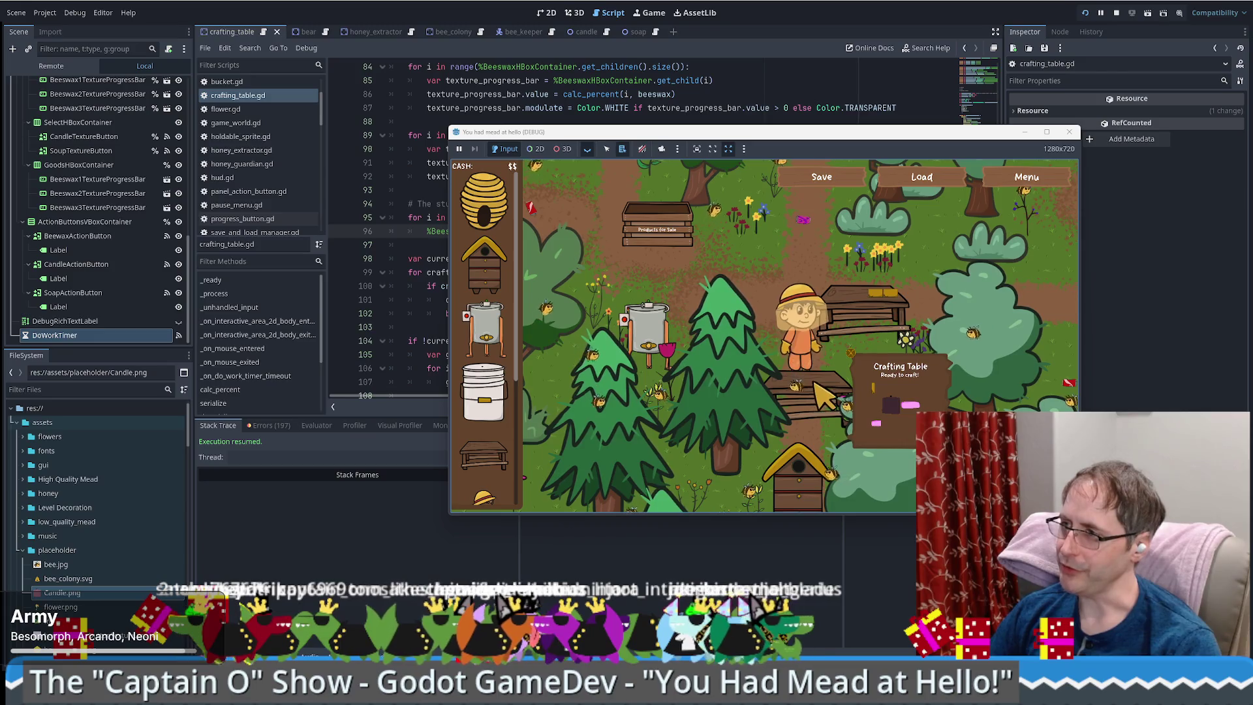
left_click(1047, 131)
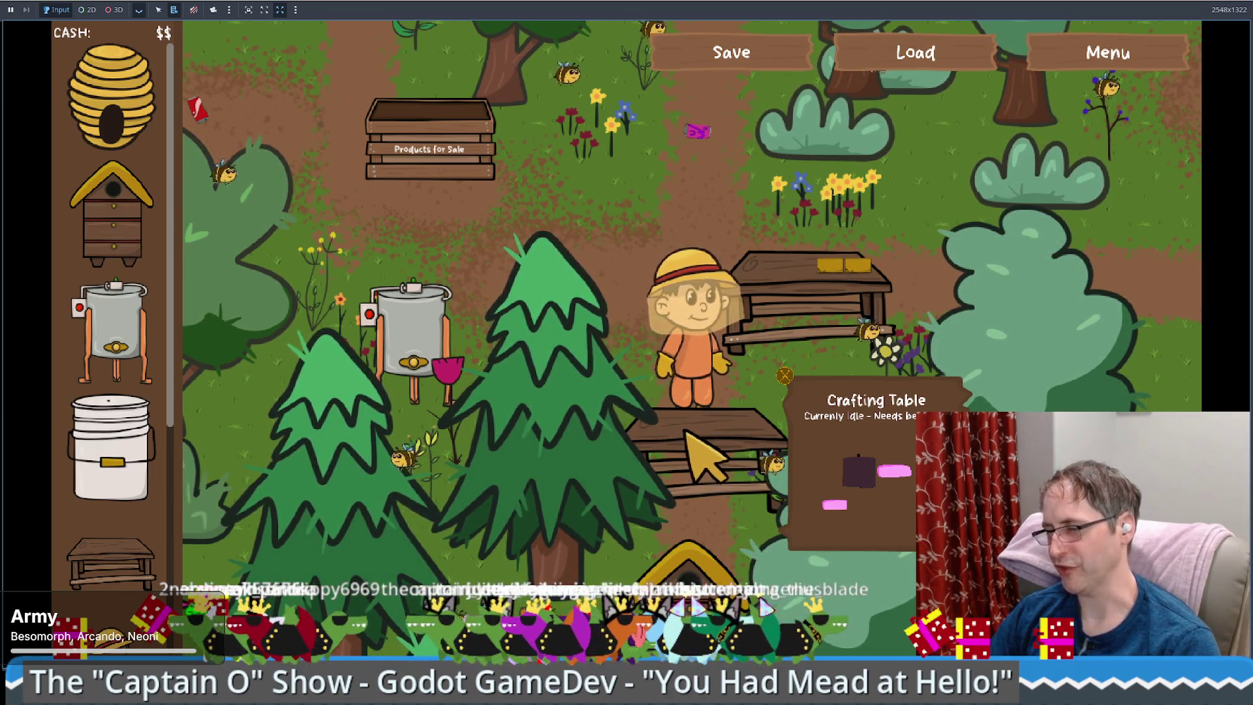
- Walk the beekeeper away from the crafting table and back again
key("w")
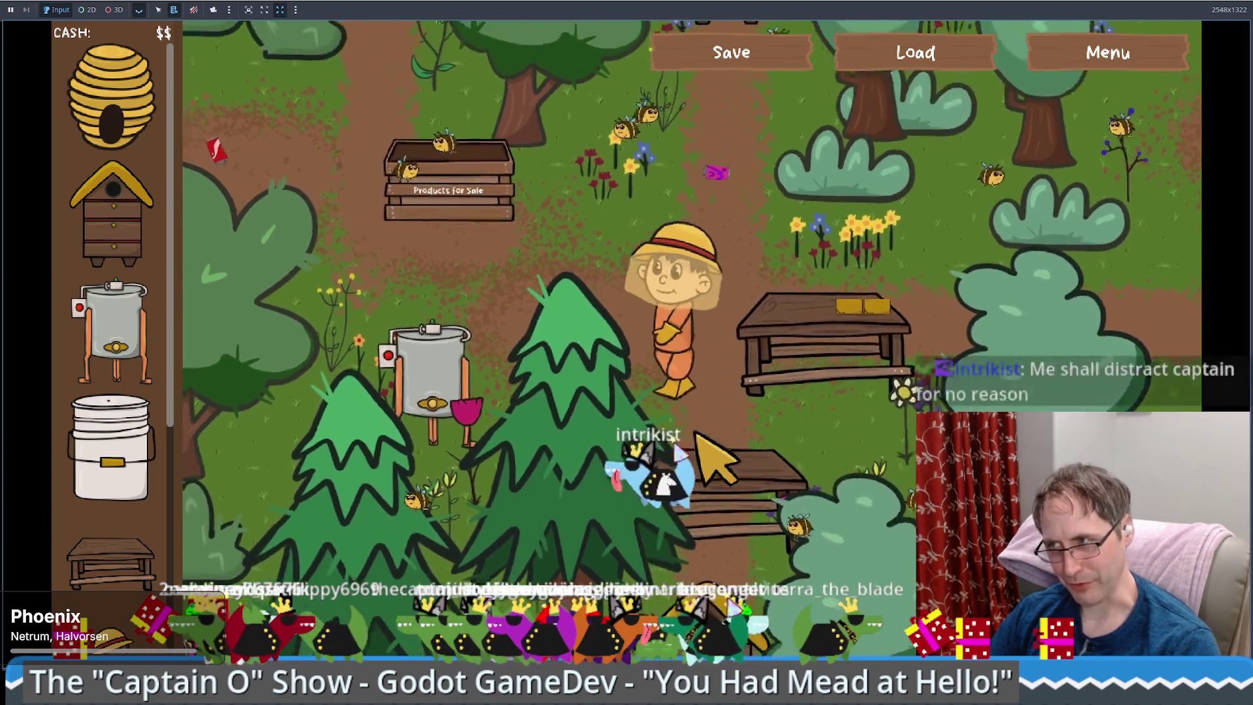
key("s")
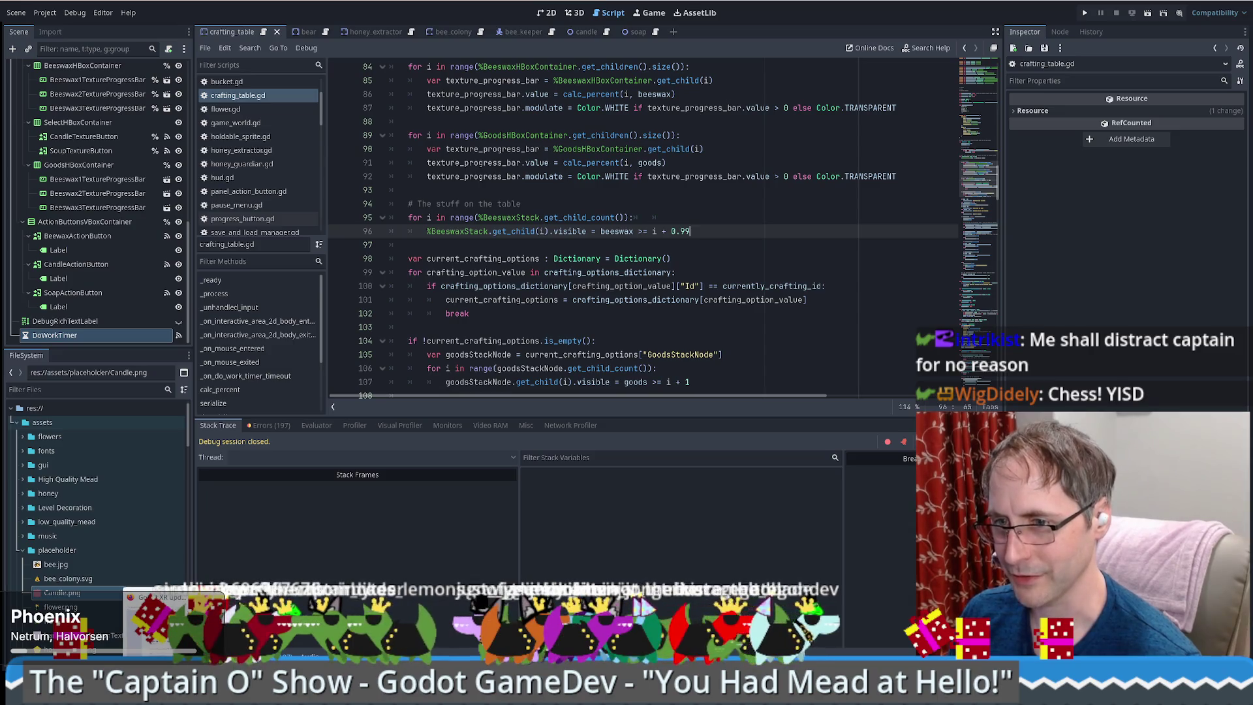
- Open lichess.org in a new browser tab
key("ctrl+t")
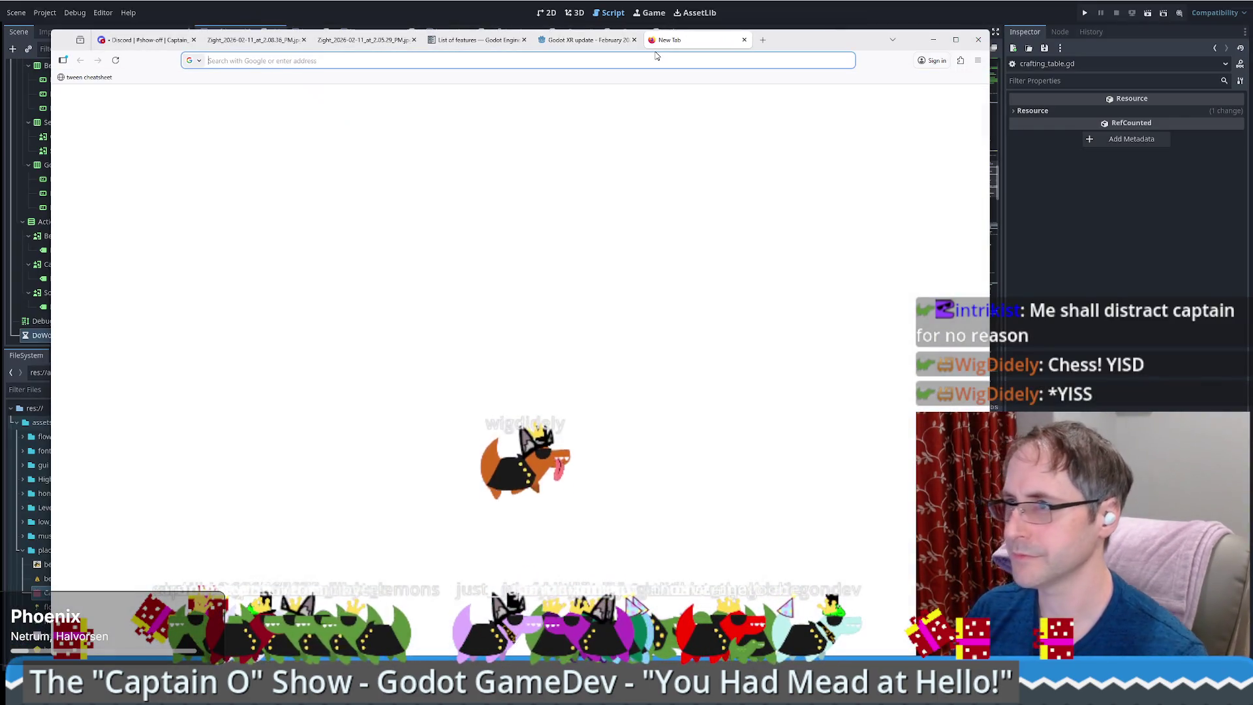
type("li")
key("Return")
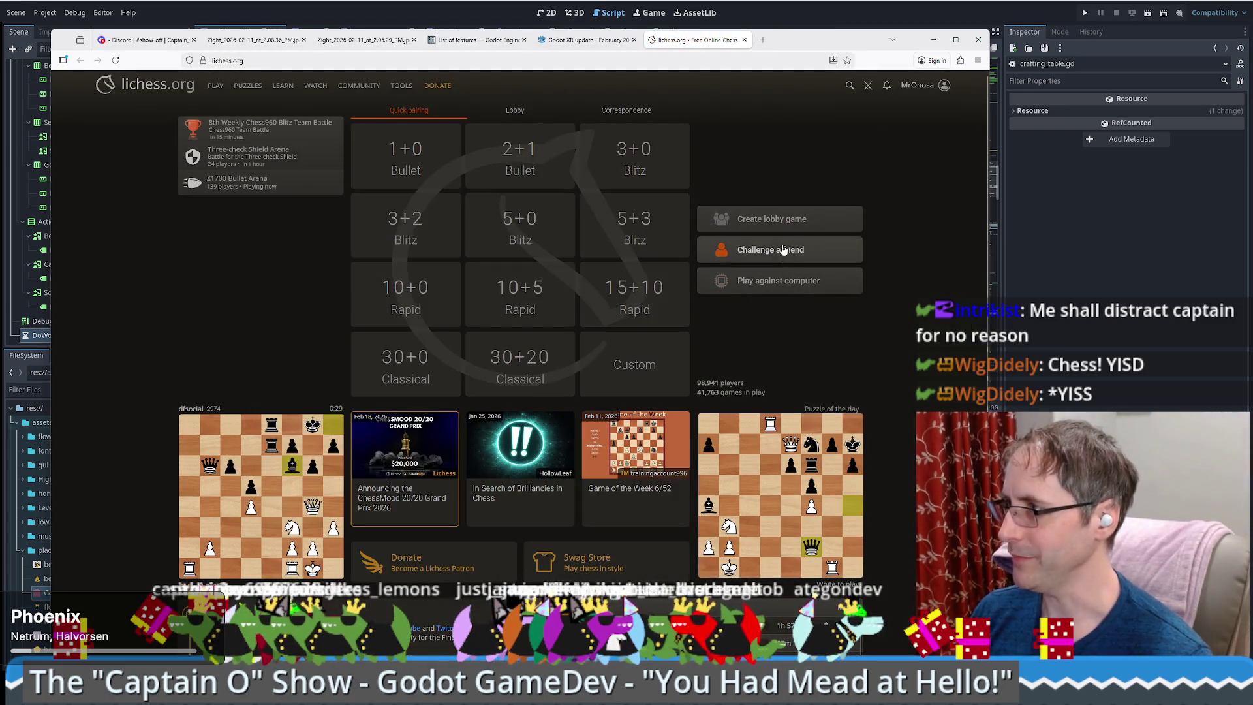
- Create a 3+2 casual challenge for a friend and copy its invite link
left_click(783, 251)
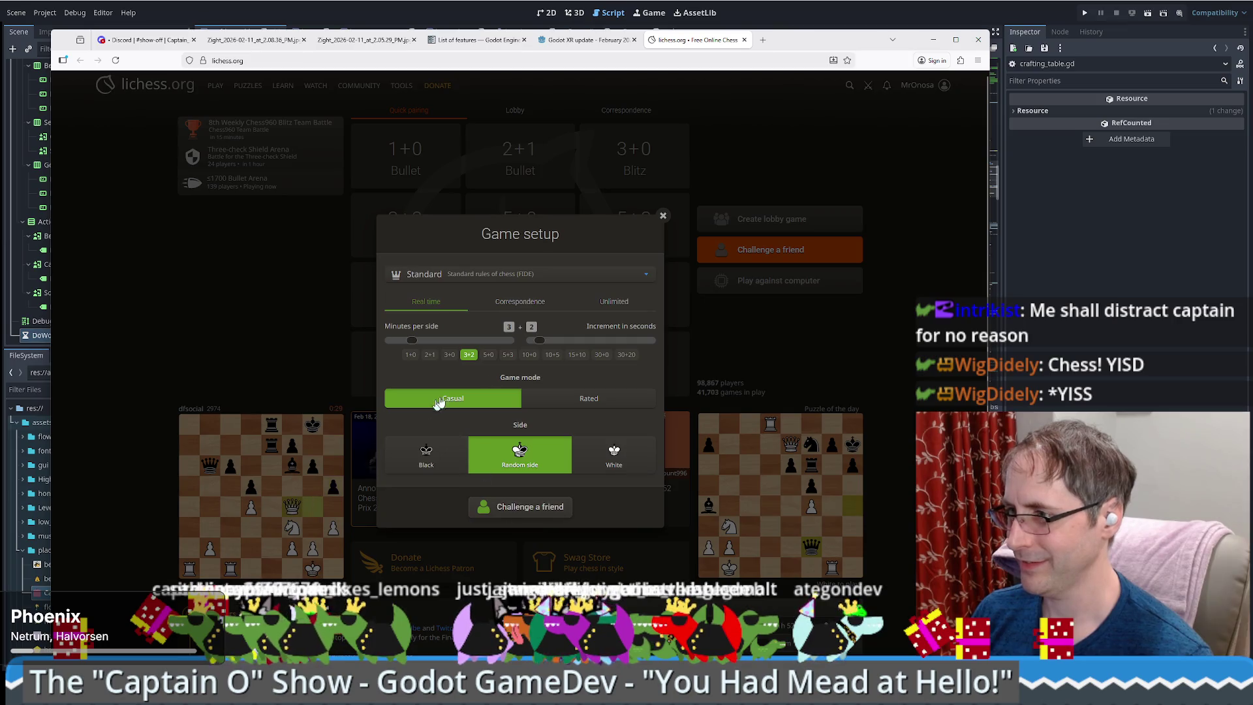
left_click(522, 512)
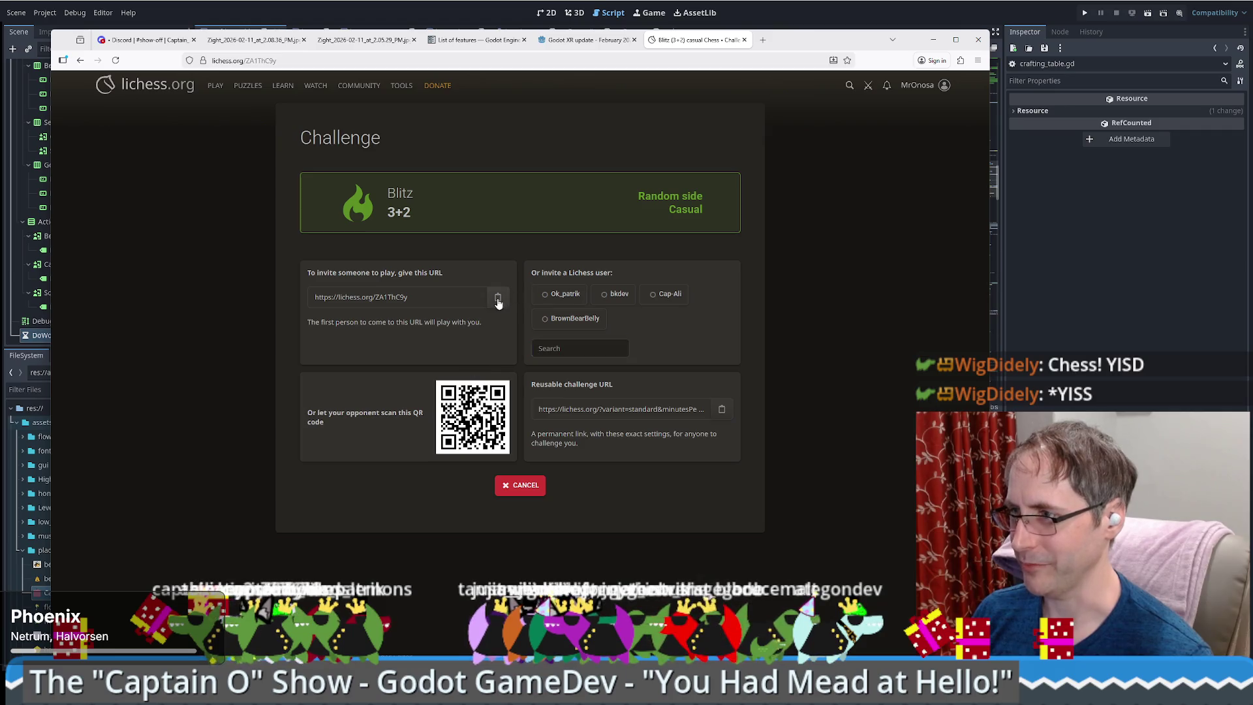
left_click(497, 297)
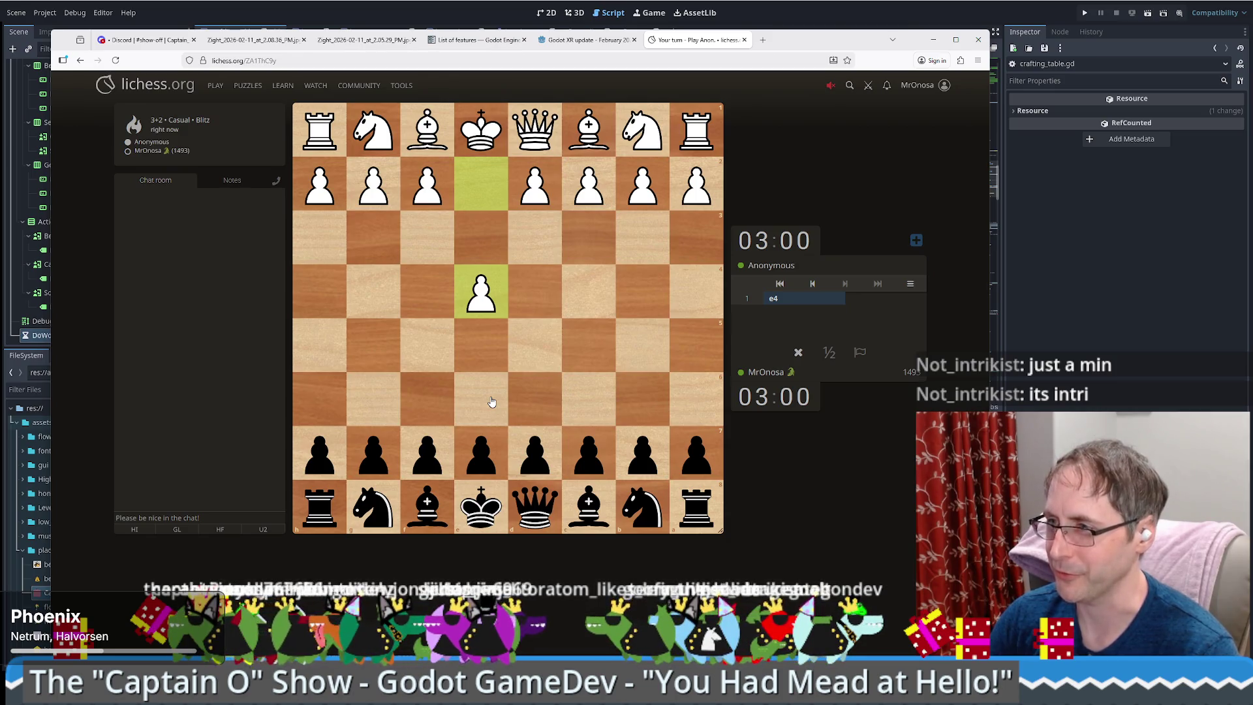
- Play Black's opening moves: e5, a knight development, Nf6 and d6
left_click_drag(480, 454, 481, 345)
left_click_drag(643, 506, 593, 402)
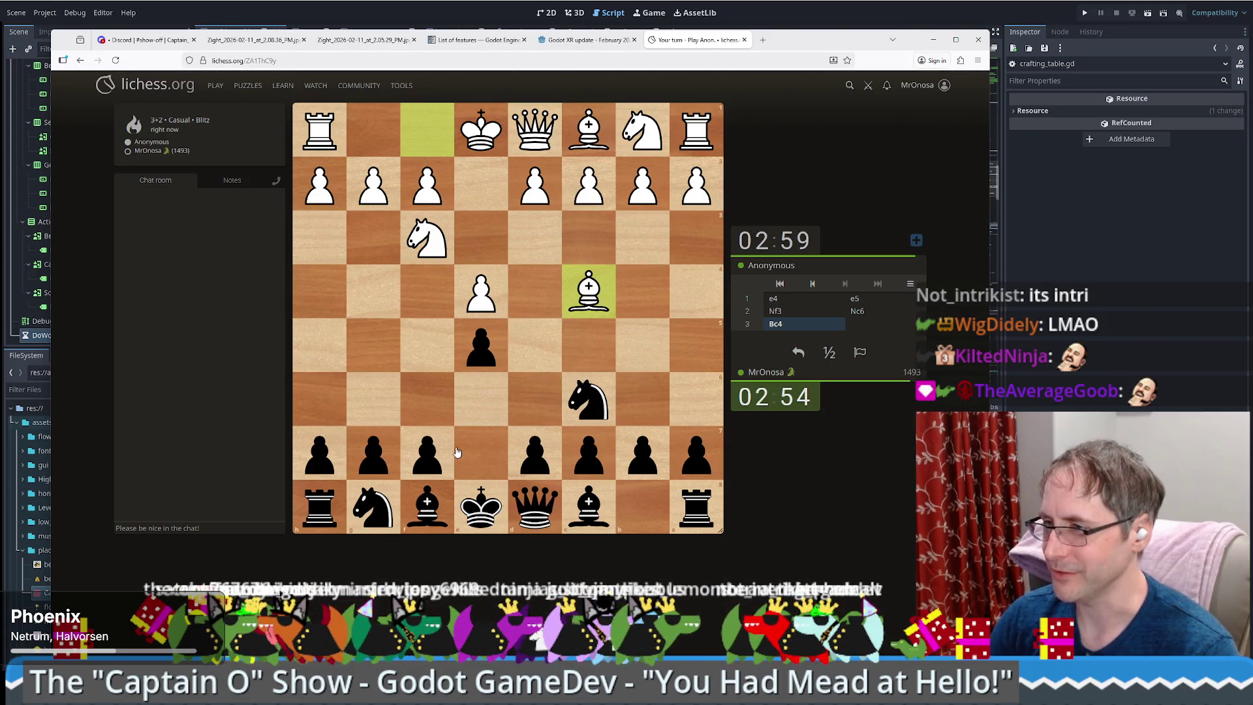
left_click_drag(373, 507, 430, 395)
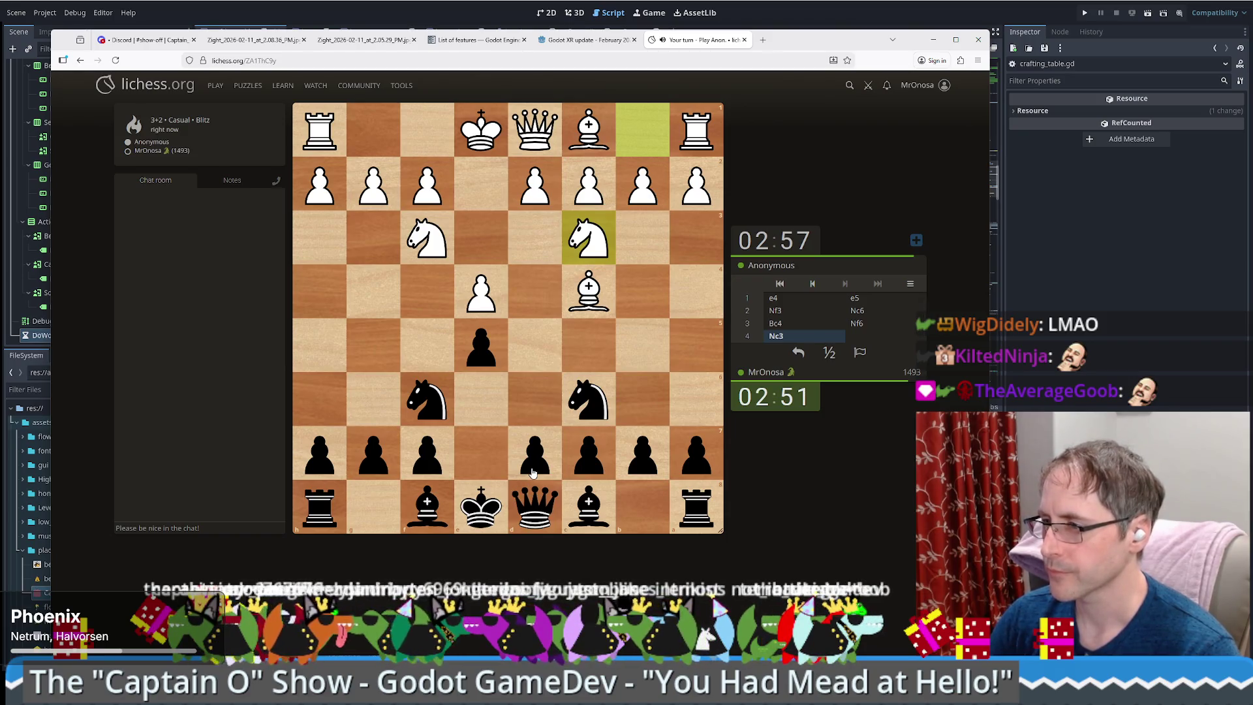
left_click_drag(533, 472, 532, 465)
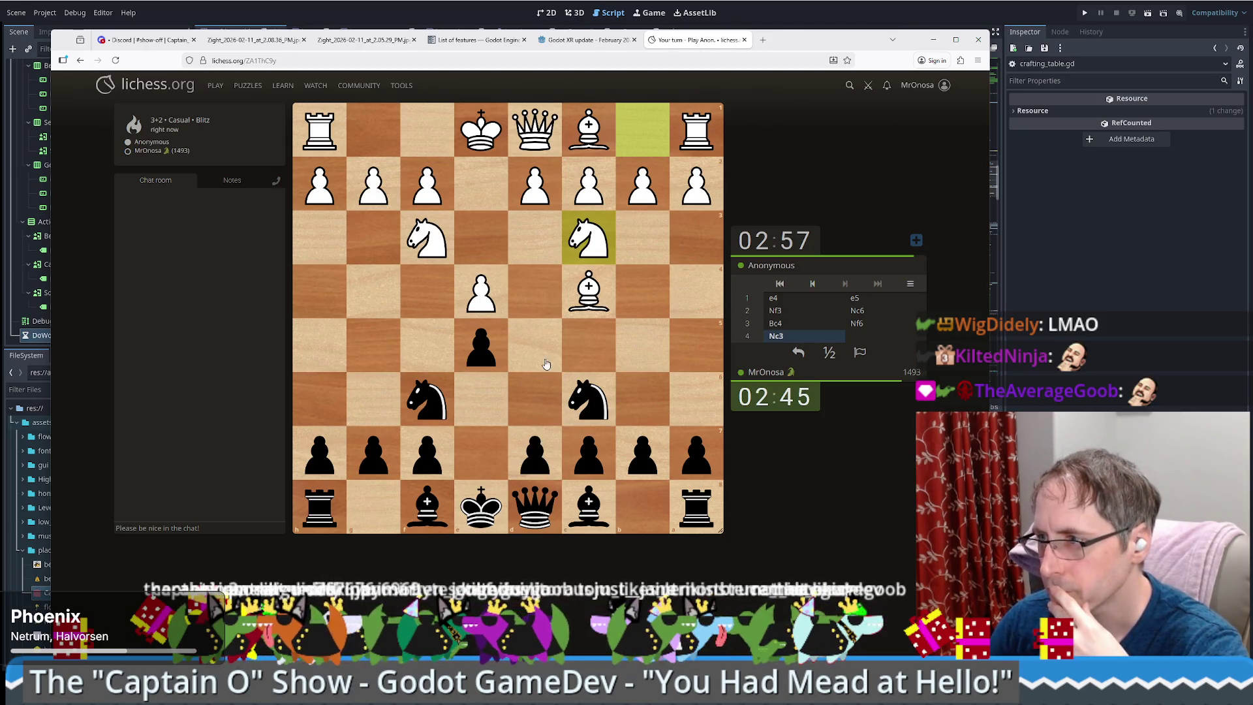
left_click(539, 439)
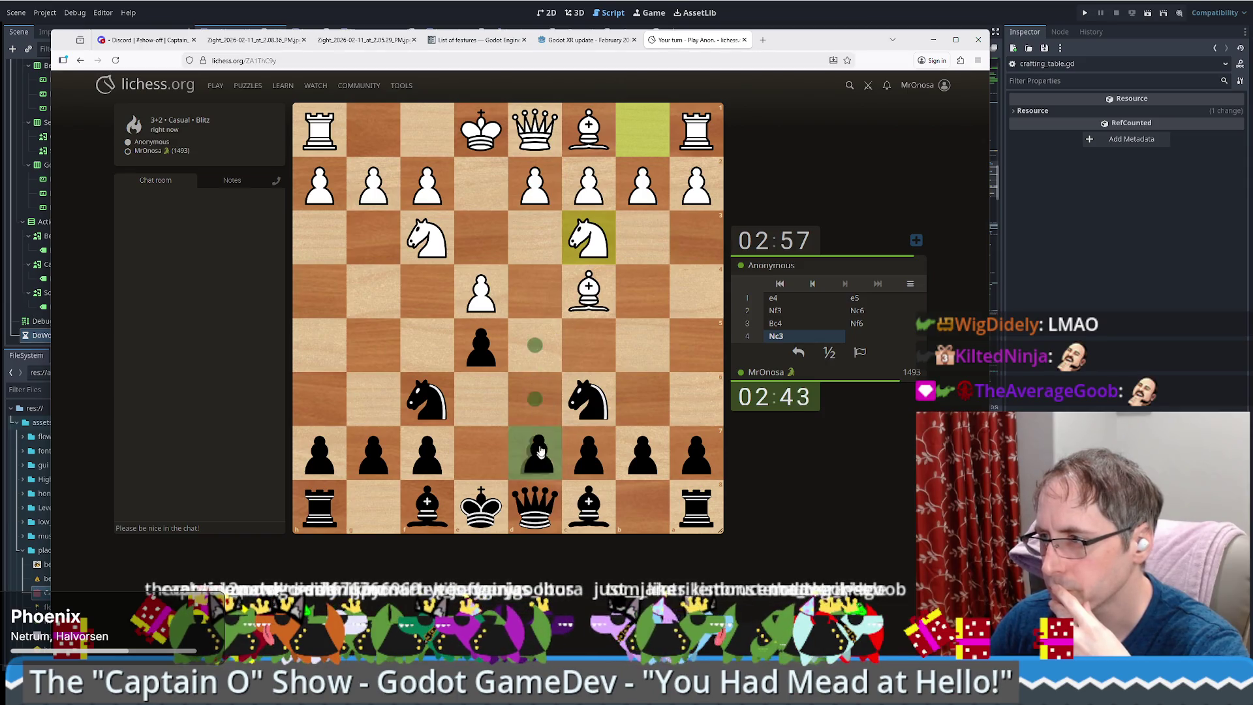
left_click(535, 399)
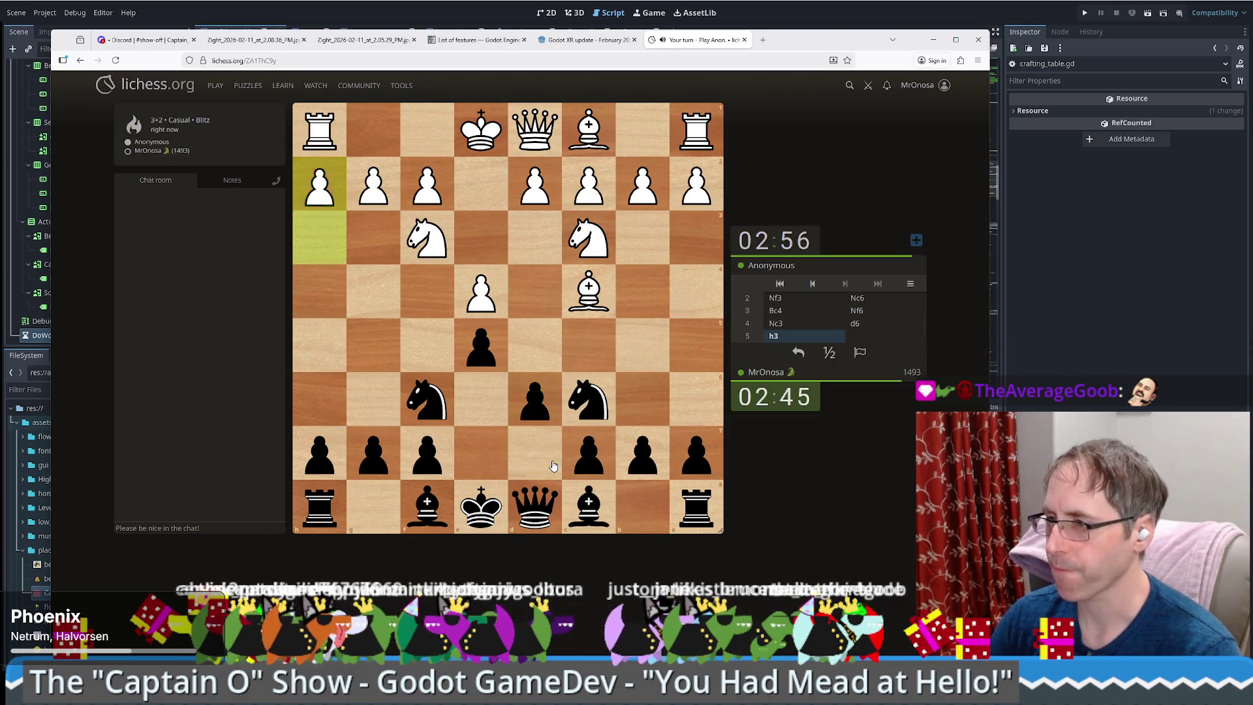
- Continue as Black with h6, Nxe4, d5, dxe4 and Bd7
left_click(319, 452)
left_click(319, 399)
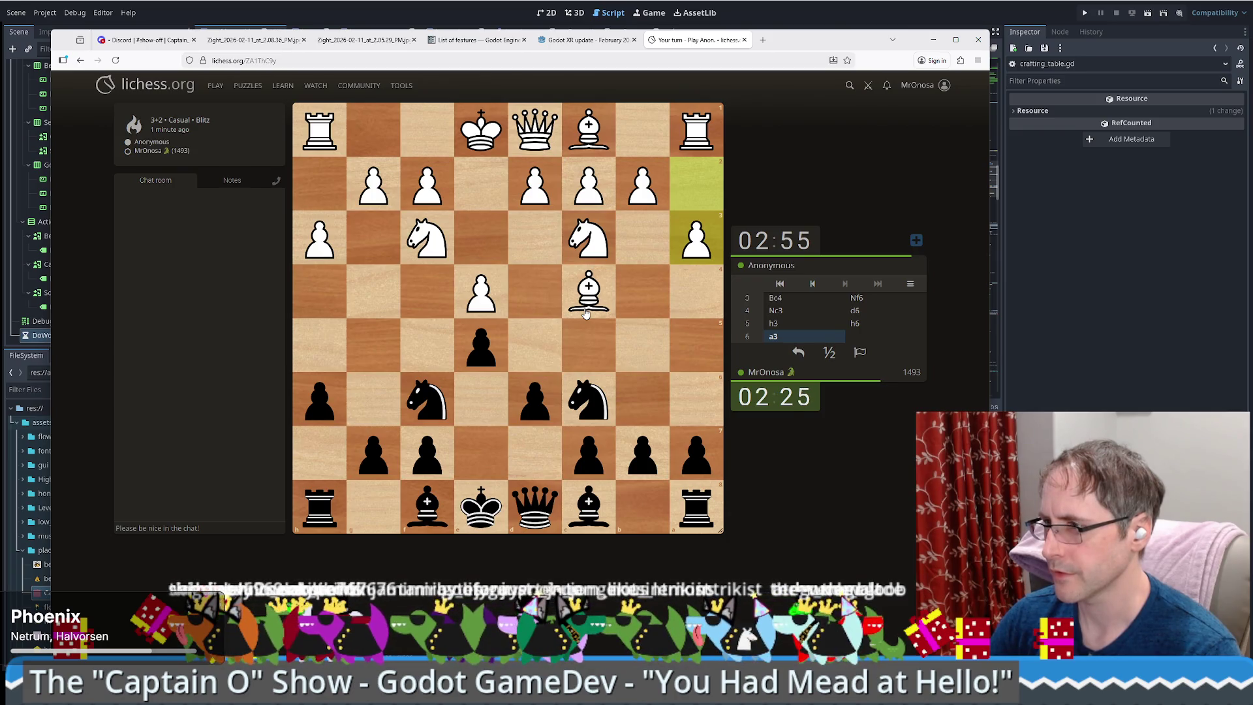
left_click_drag(431, 398, 488, 295)
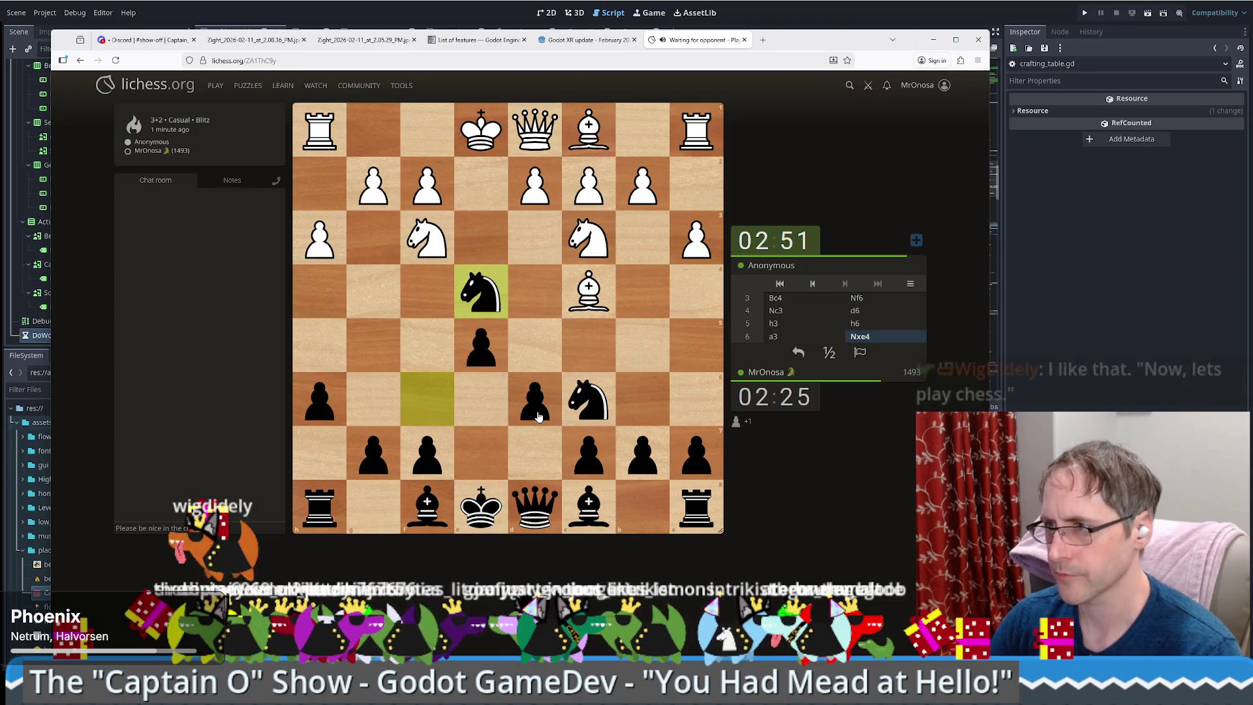
left_click_drag(538, 416, 547, 371)
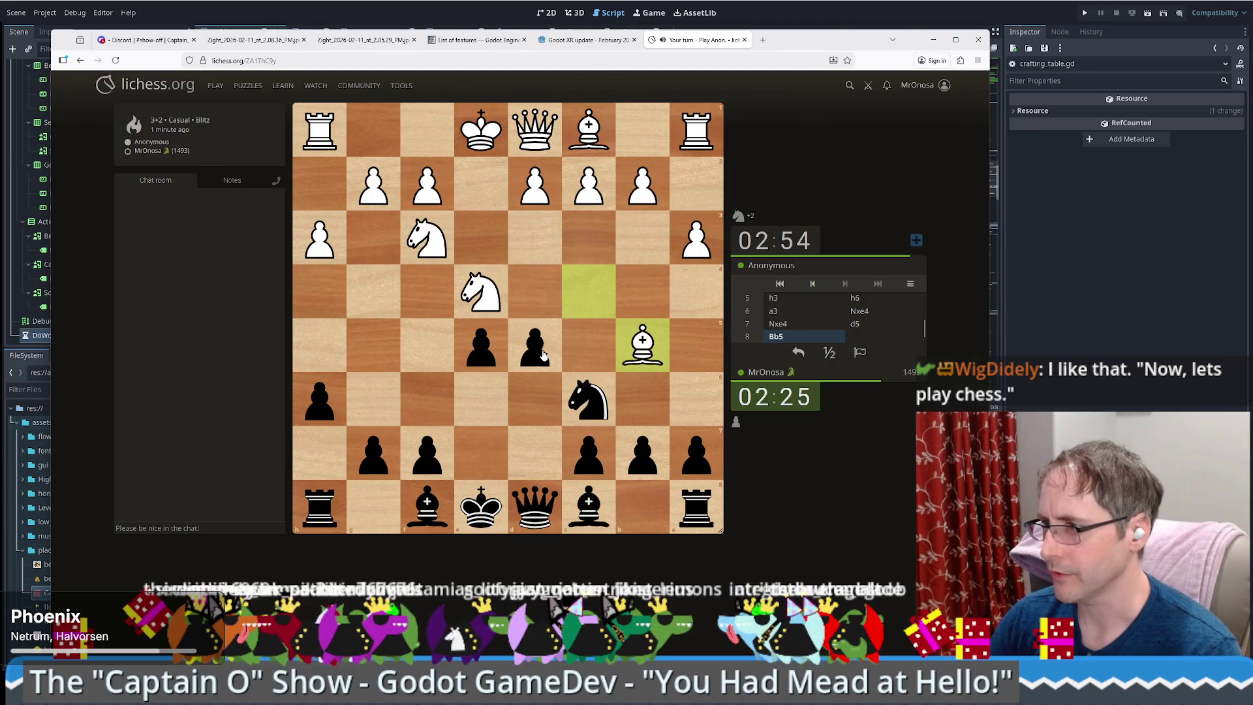
mouse_move(543, 355)
left_mouse_down()
mouse_move(532, 297)
mouse_move(482, 302)
left_mouse_up()
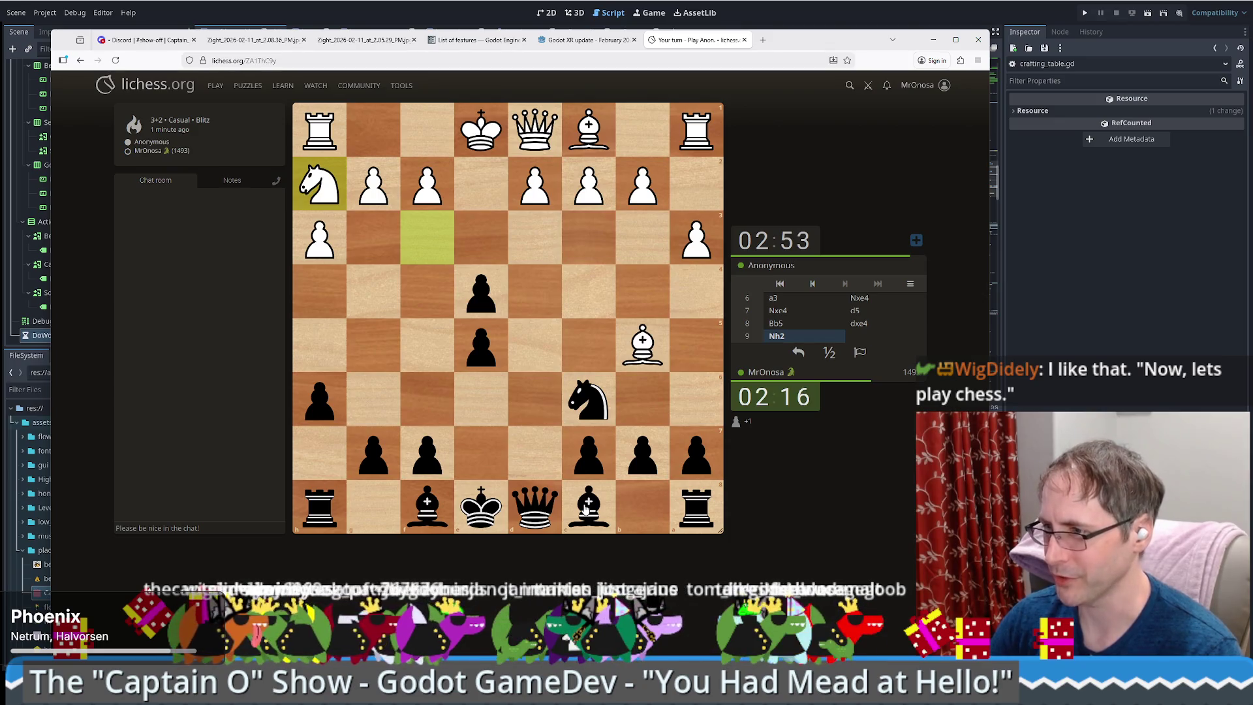
left_click_drag(586, 510, 539, 465)
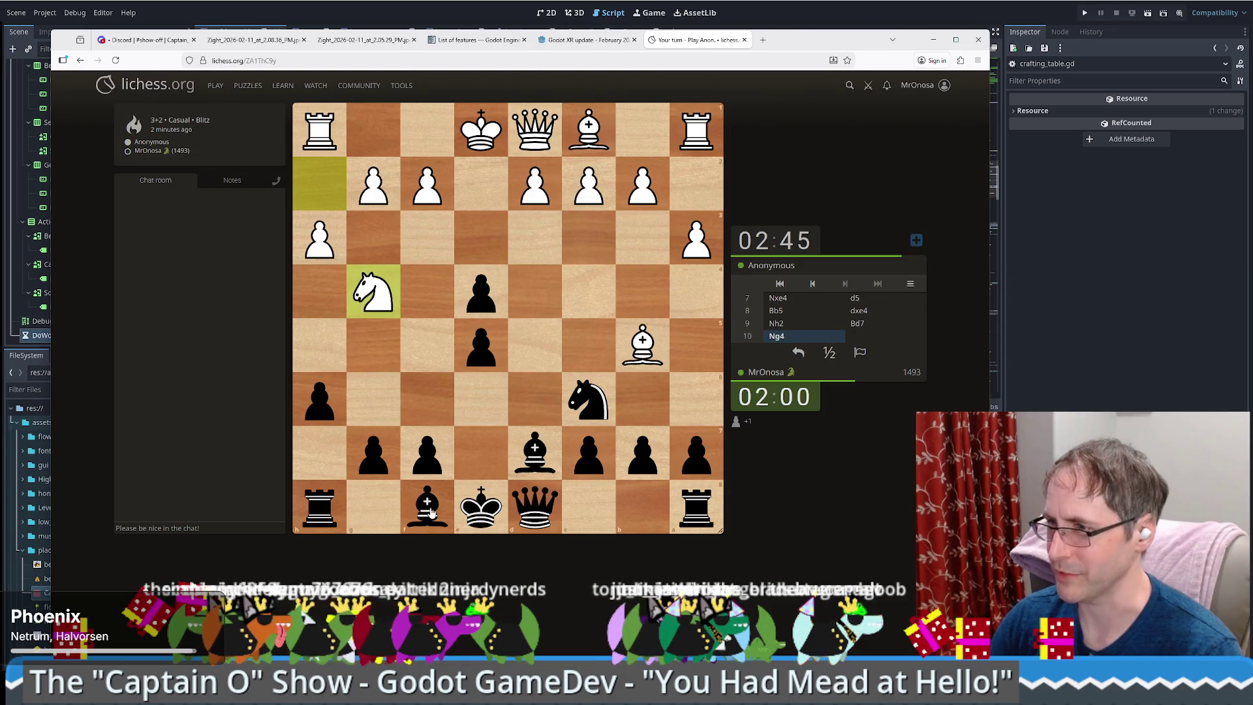
- Play Bd6 and f5 as Black
left_click_drag(431, 514, 538, 404)
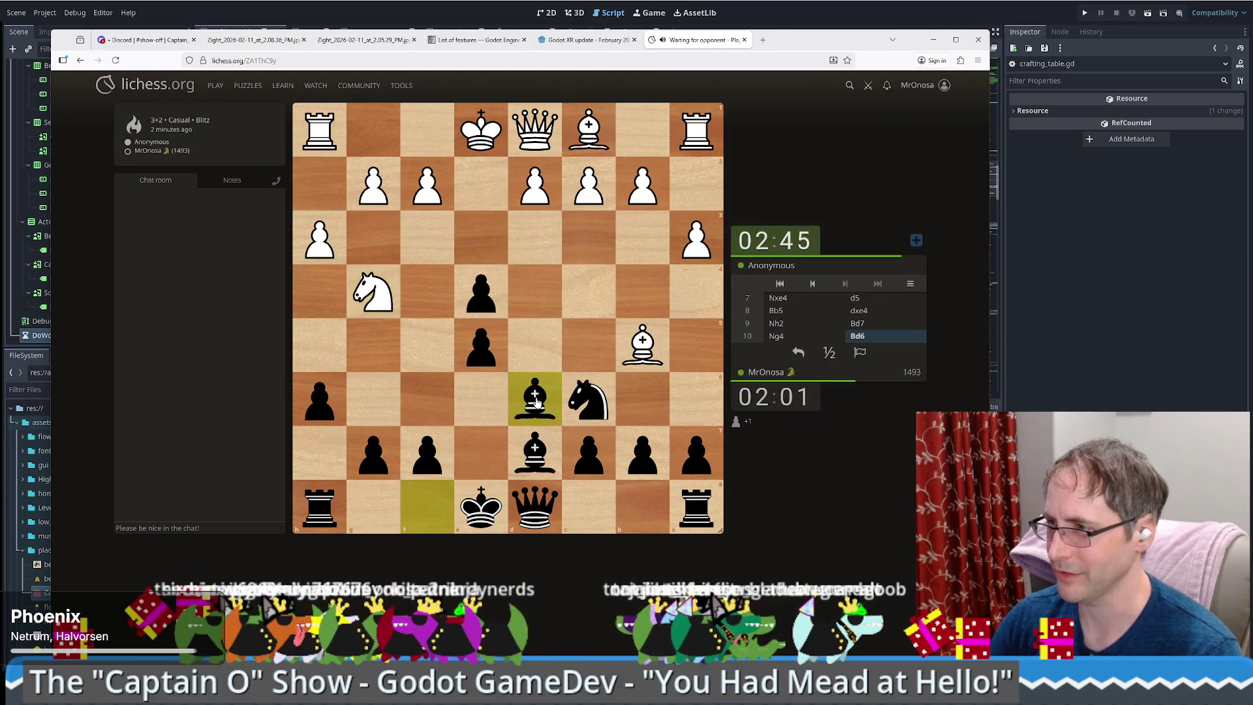
left_click(537, 451)
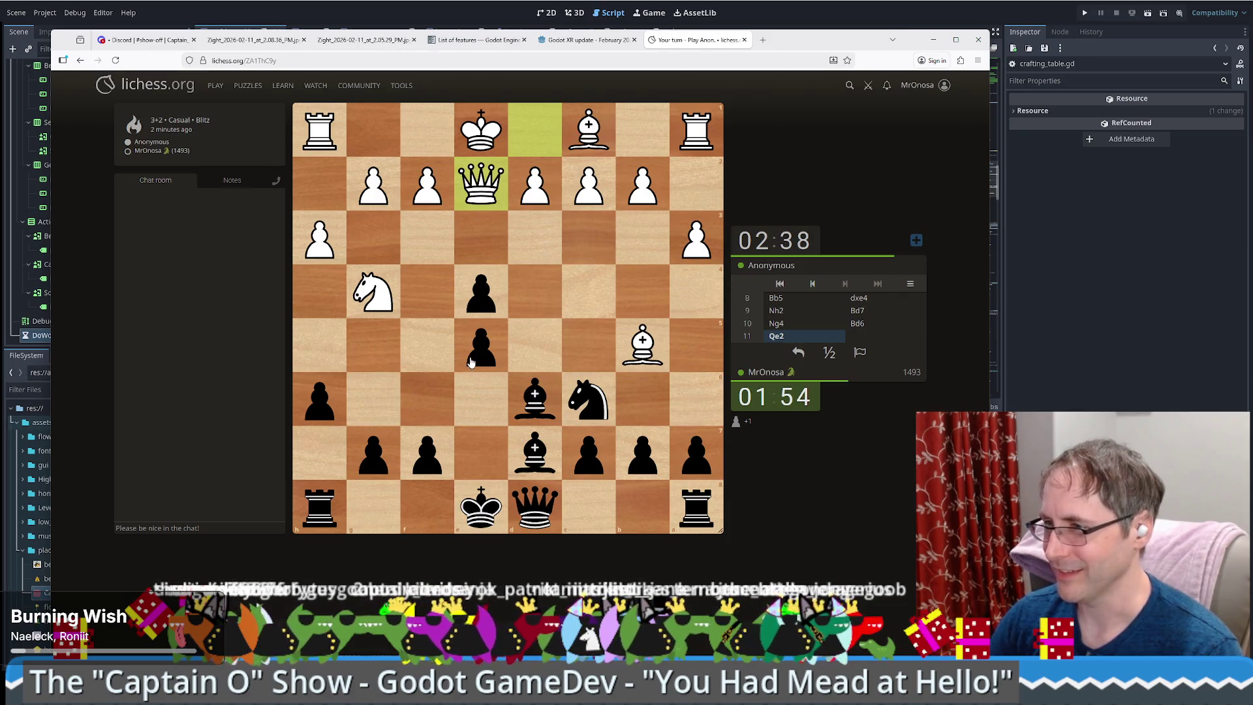
mouse_move(427, 453)
left_mouse_down()
mouse_move(426, 336)
mouse_move(425, 356)
left_mouse_up()
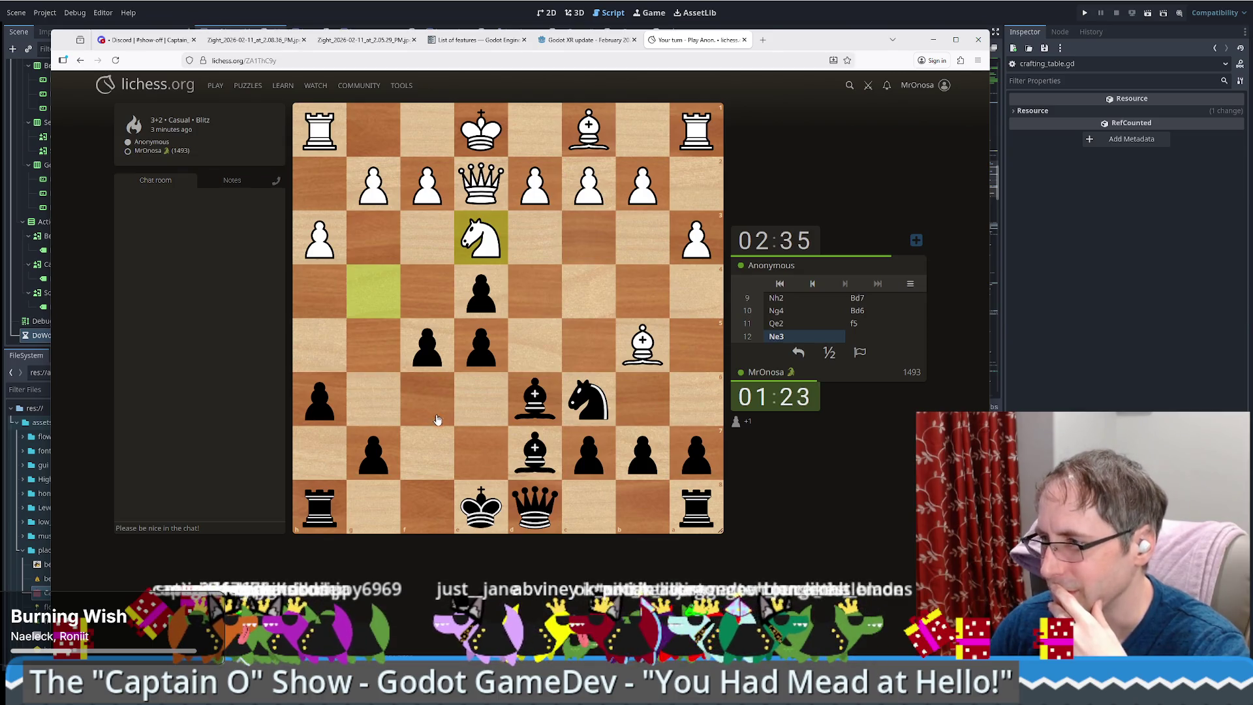
- Play Qf6, Bc5 and Nd4, bringing the game to move 14
left_click(535, 506)
left_click(428, 398)
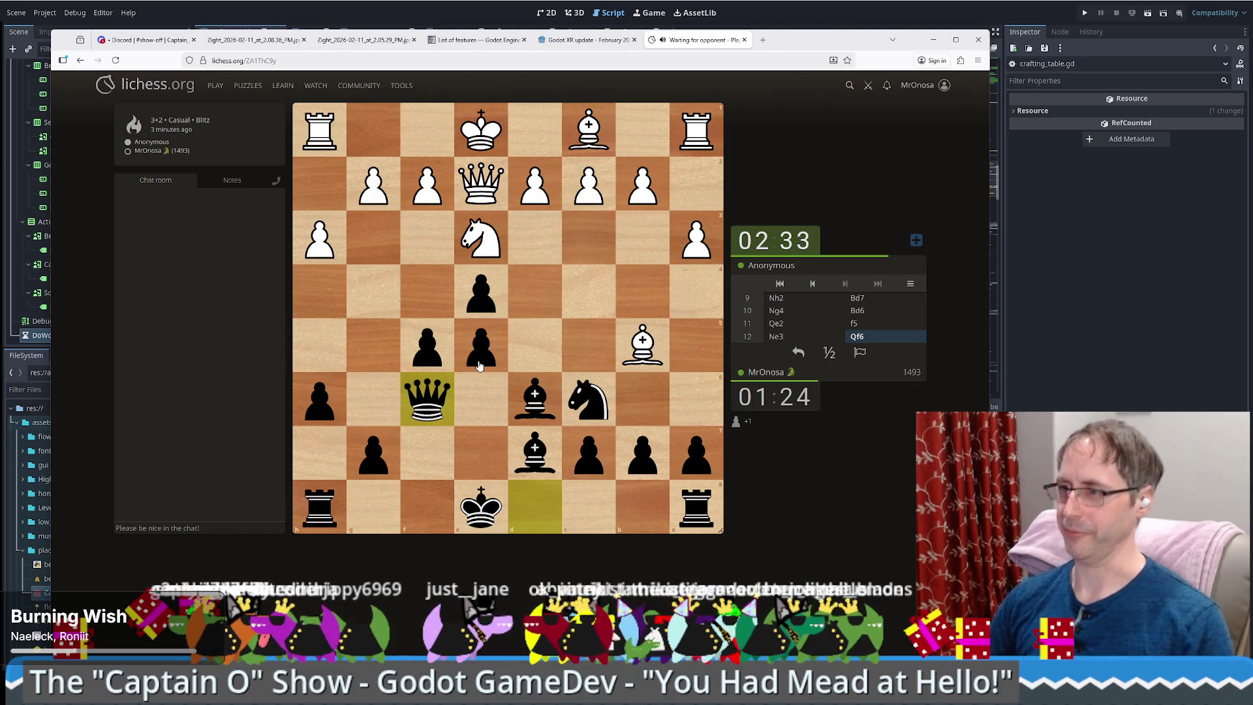
left_click_drag(537, 424, 589, 344)
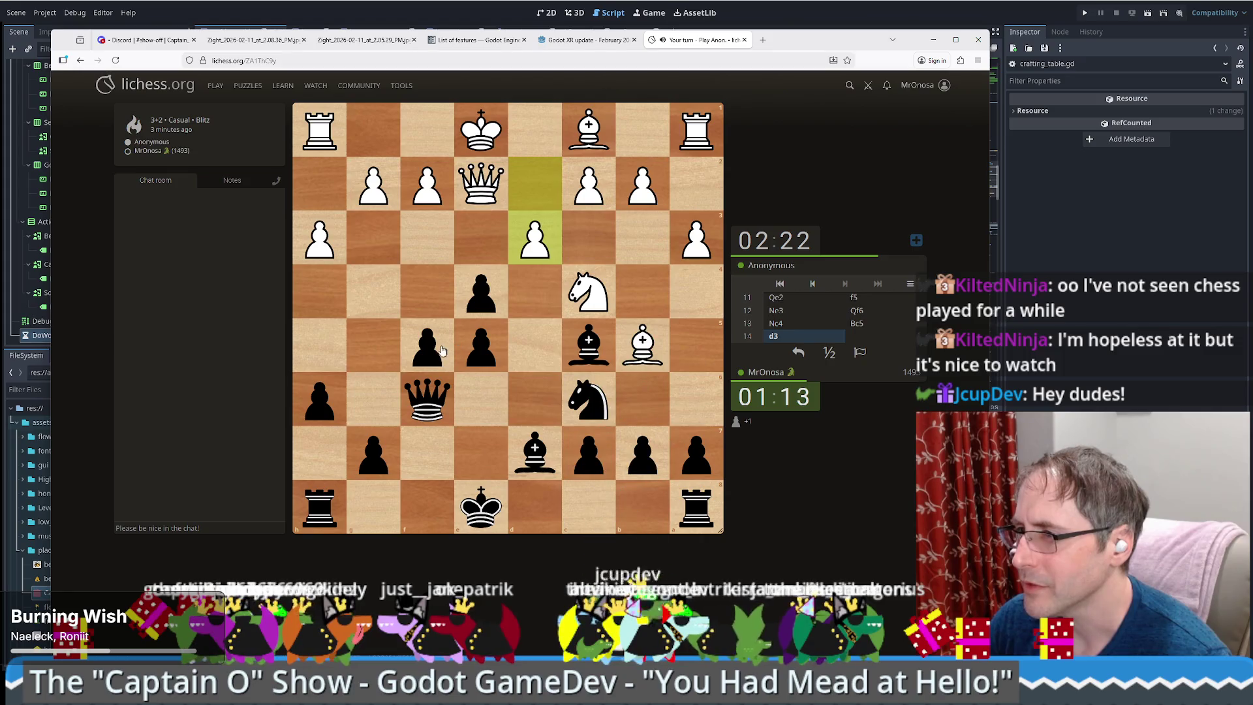
left_click_drag(433, 353, 429, 298)
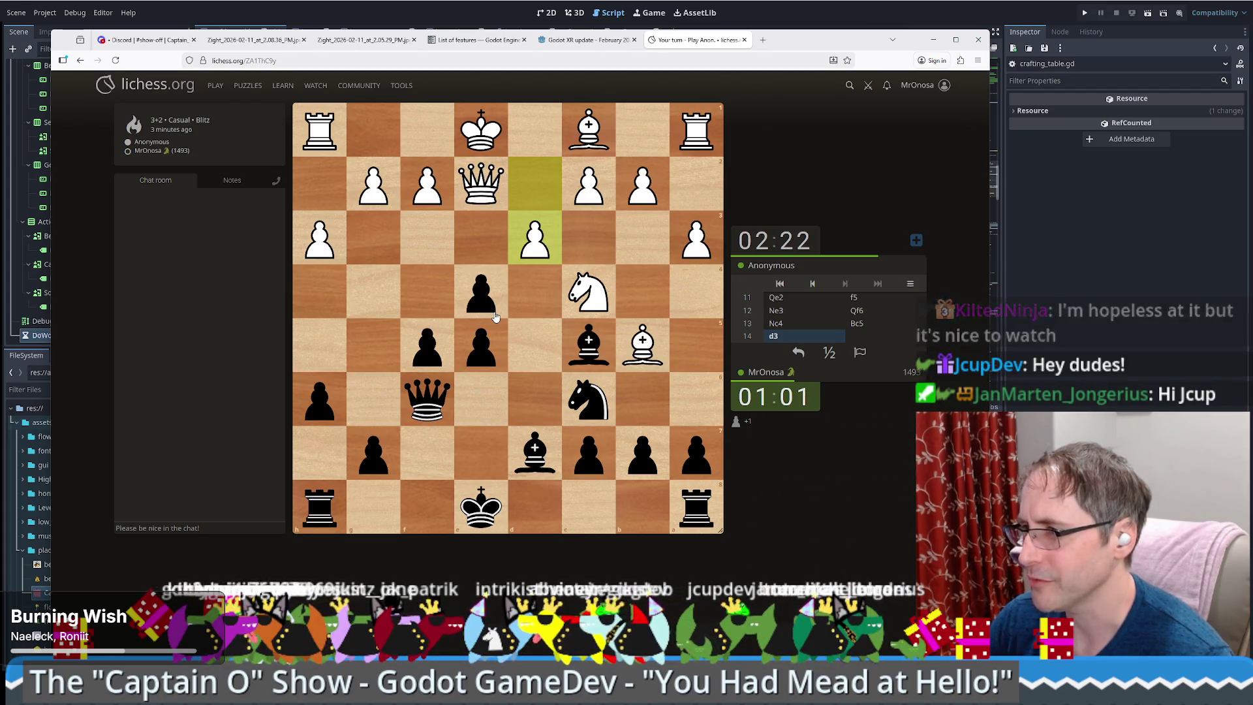
left_click_drag(572, 392, 534, 298)
left_click(535, 452)
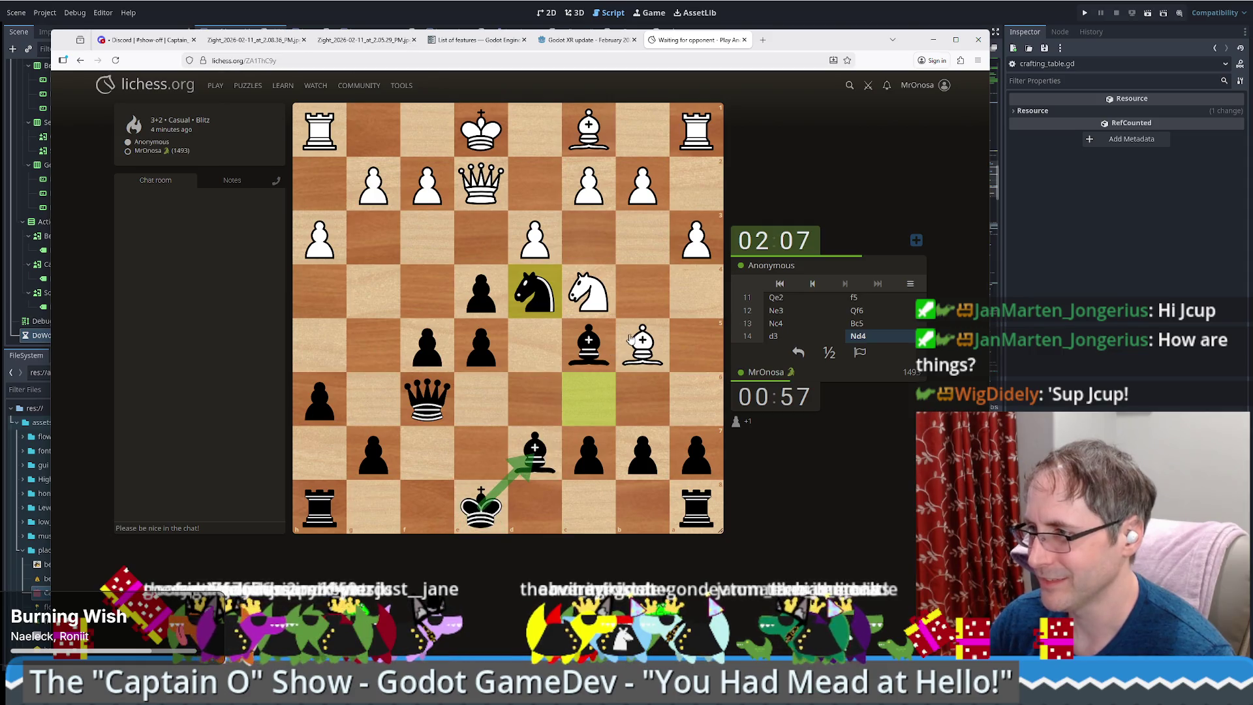
- Draw an arrow from White's bishop to the black king, circle the knight, then clear both
left_click_drag(643, 344, 483, 506)
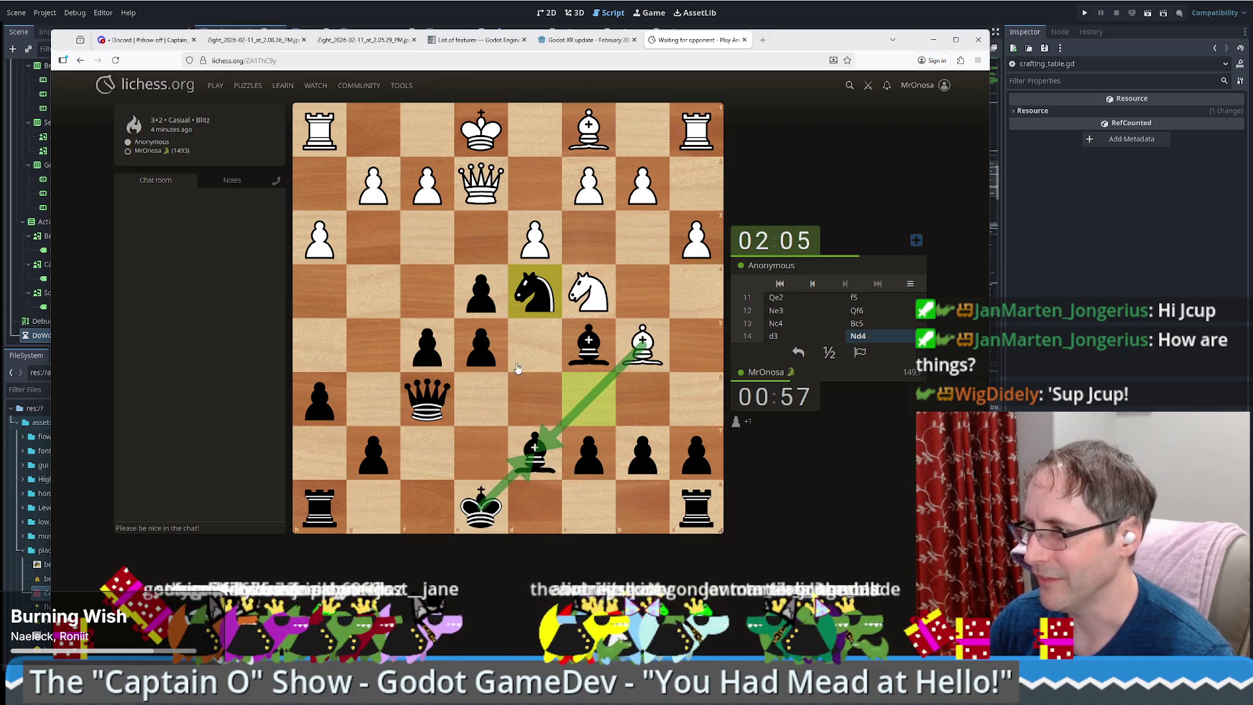
right_click(532, 285)
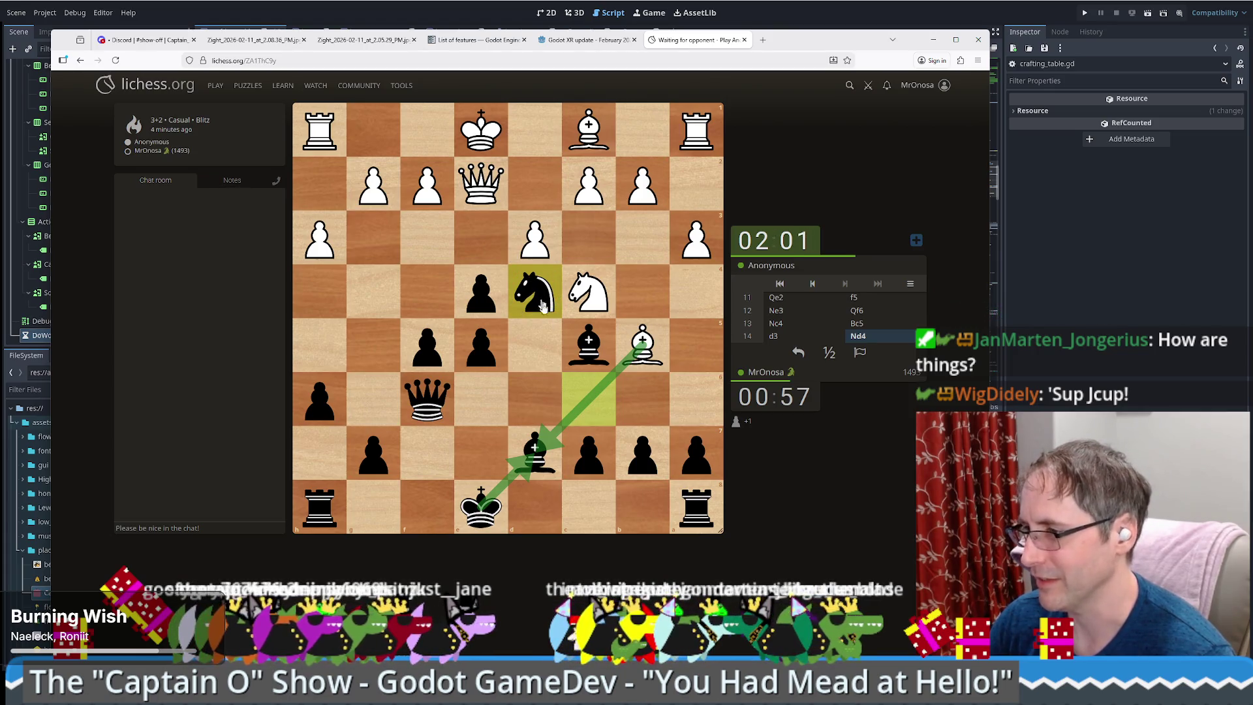
left_click(535, 289)
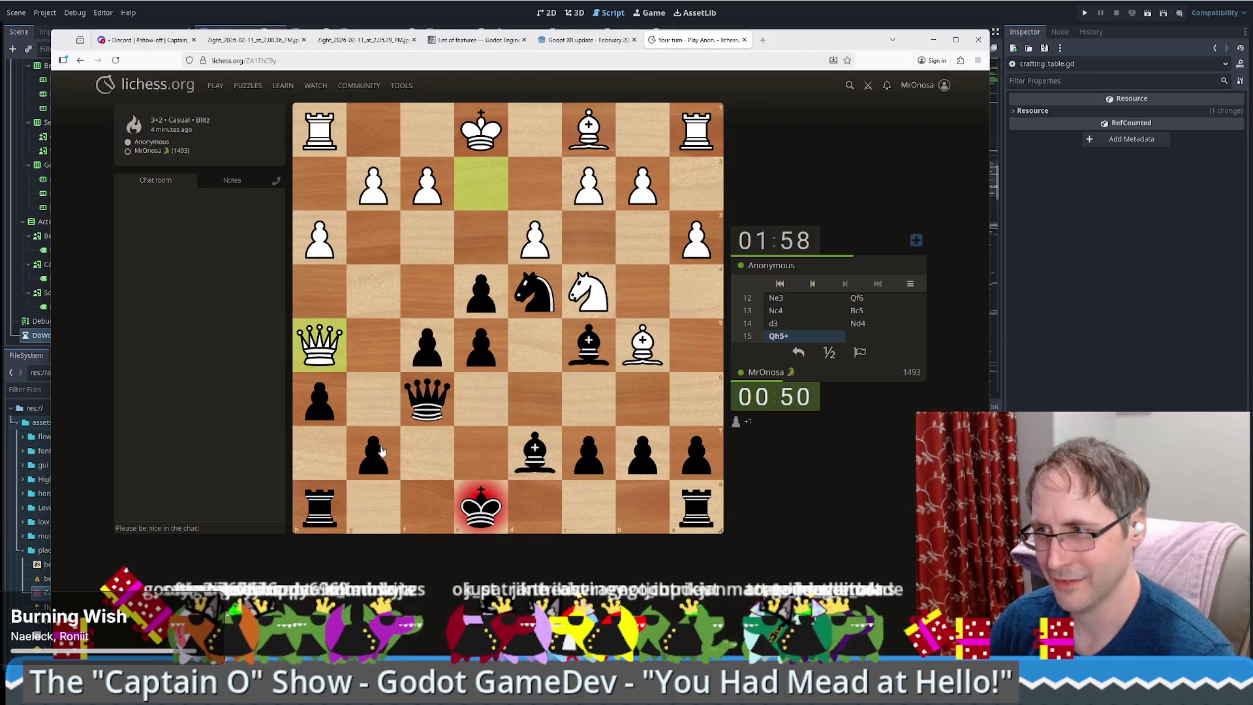
- Block the check with g6 and recapture the bishop on d7 with the king
left_click_drag(382, 451, 373, 407)
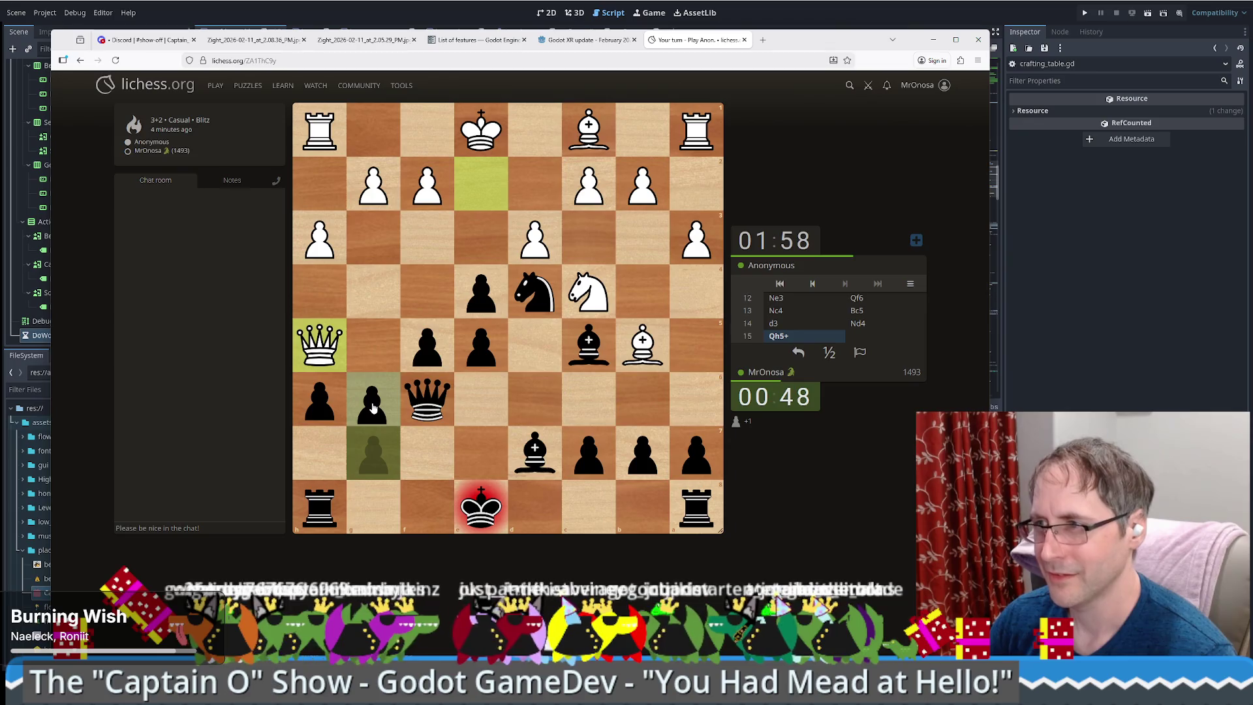
left_click_drag(374, 407, 374, 406)
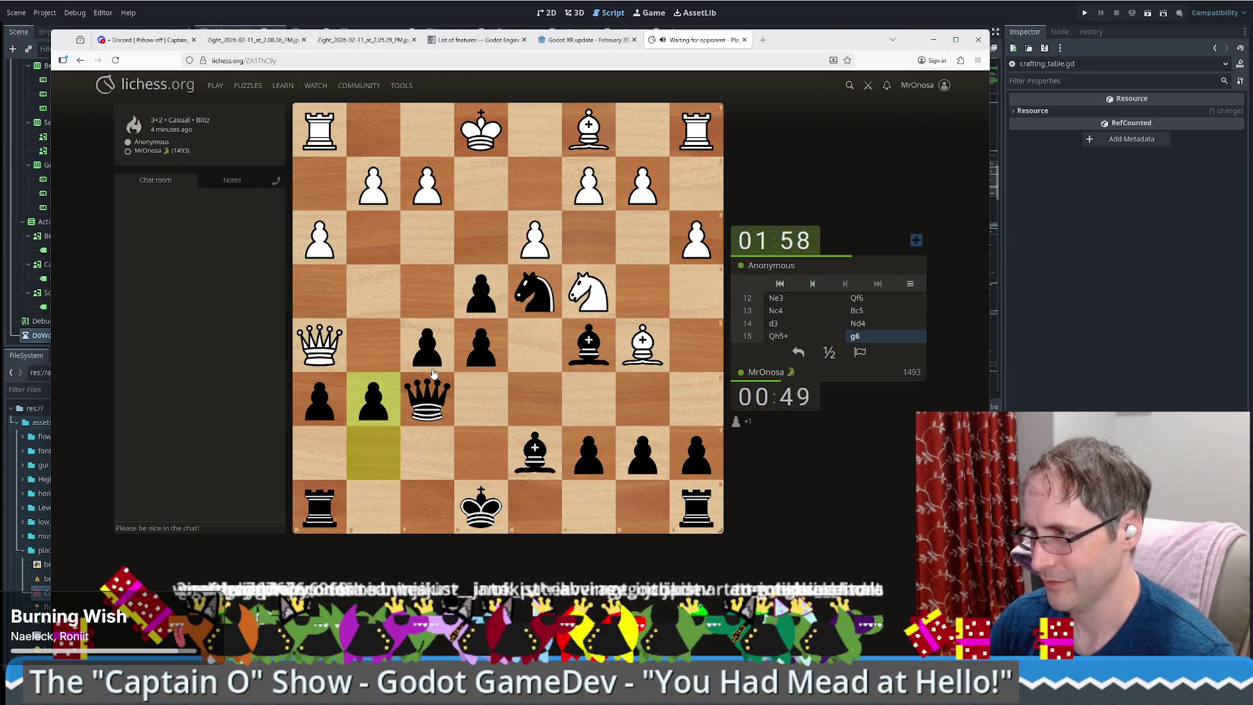
left_click_drag(491, 516, 542, 457)
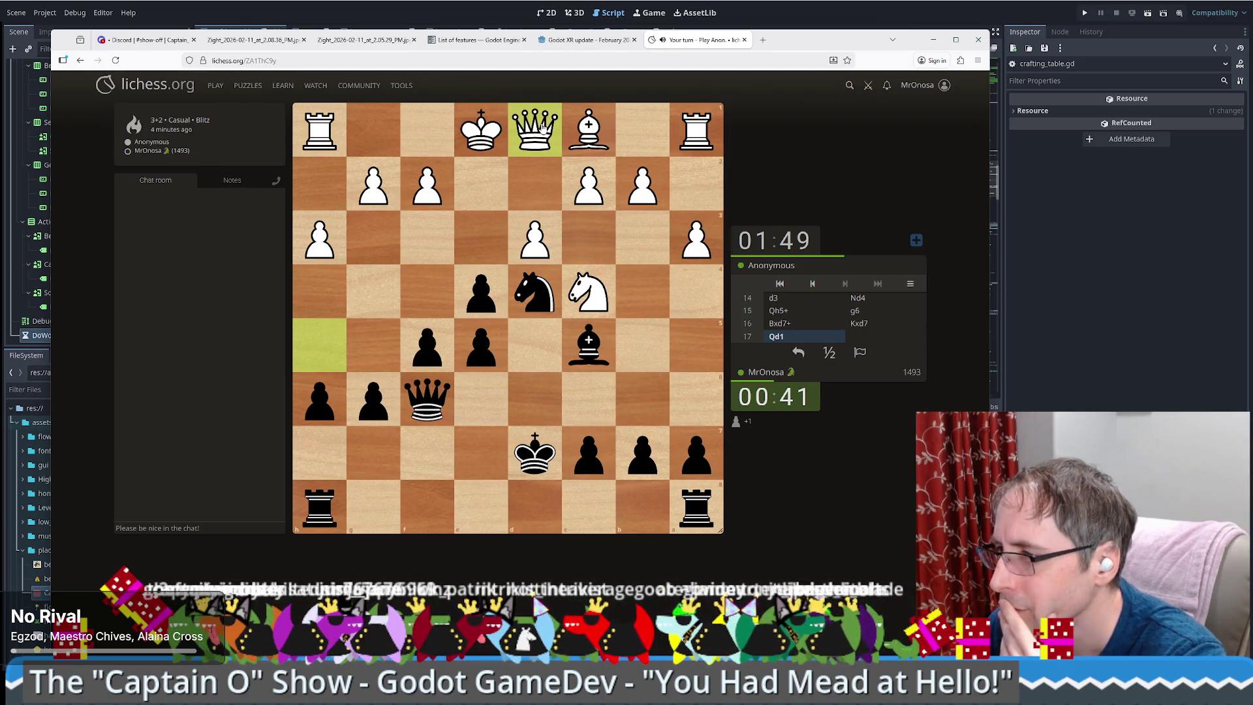
- Push the f-pawn to f4 and f3, then bring the king from d7 to e6
left_click_drag(436, 351, 436, 298)
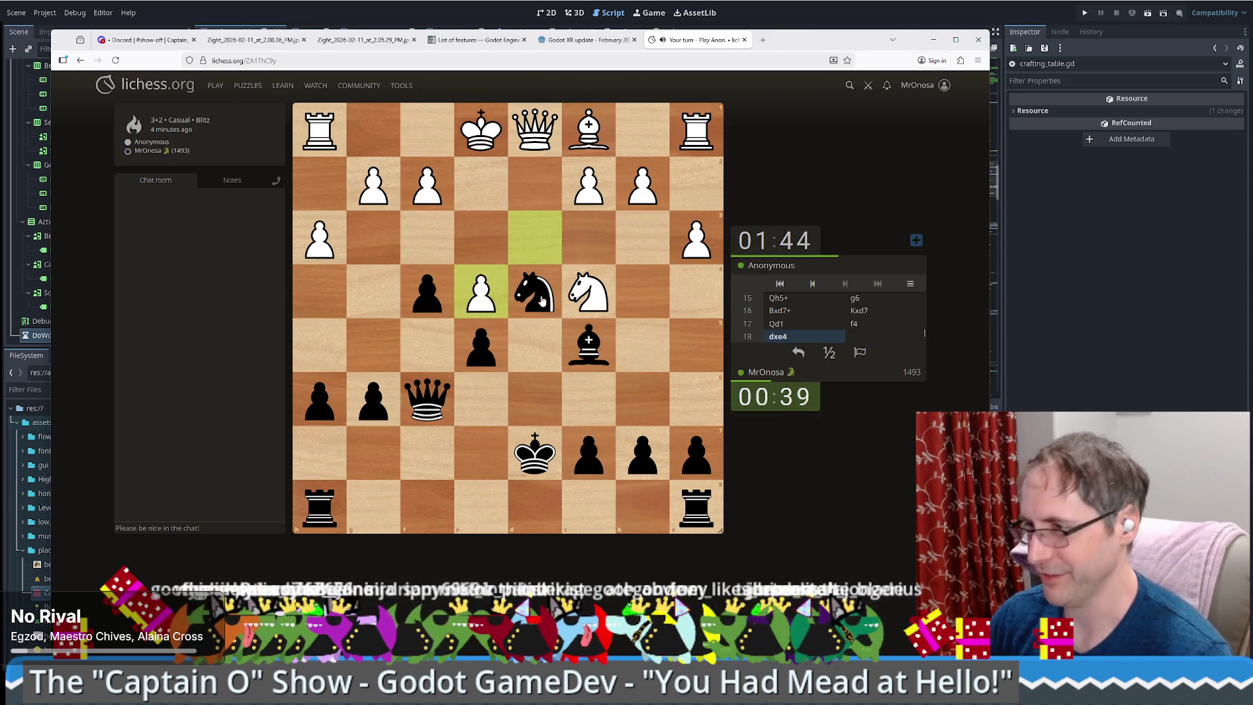
left_click_drag(438, 293, 434, 245)
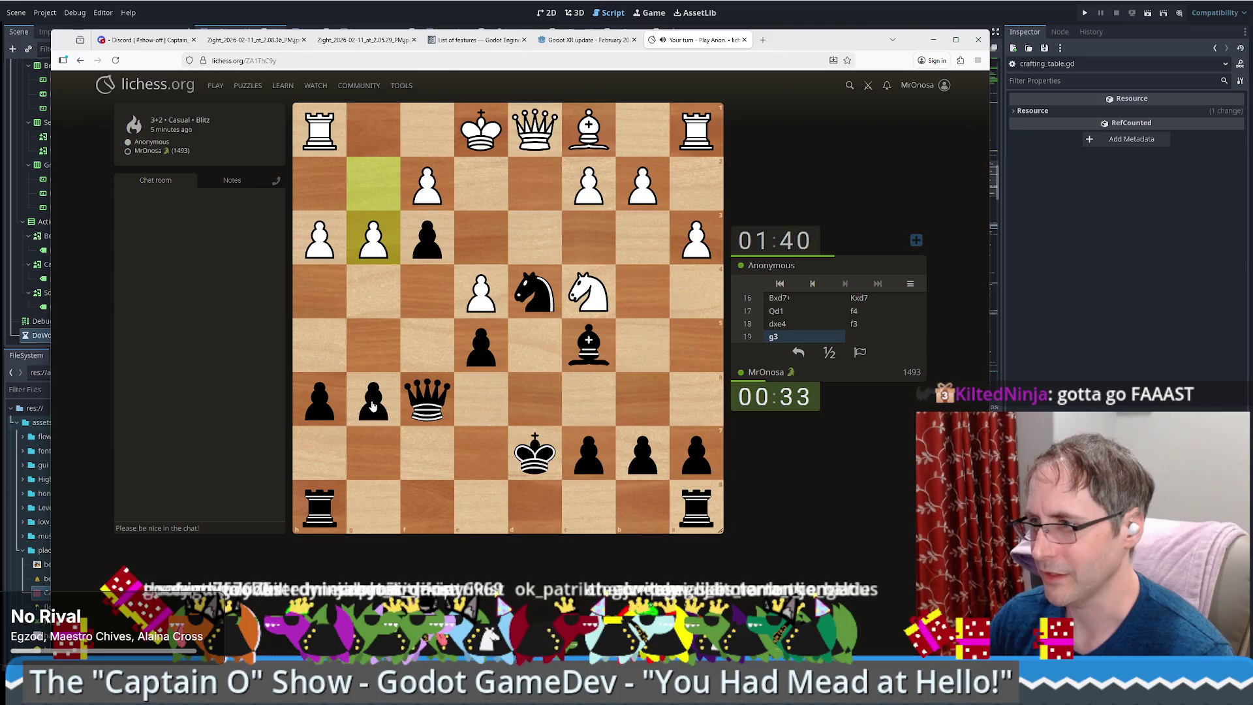
left_click(530, 294)
left_click(532, 294)
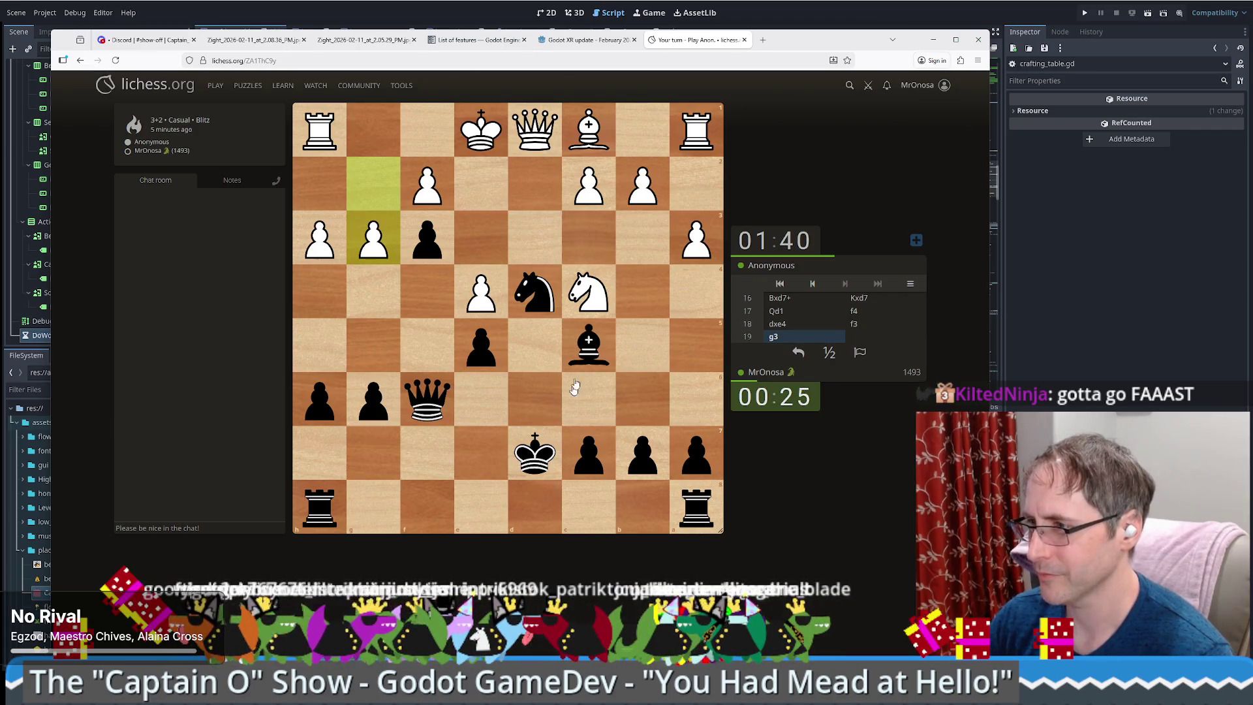
left_click_drag(545, 438, 532, 454)
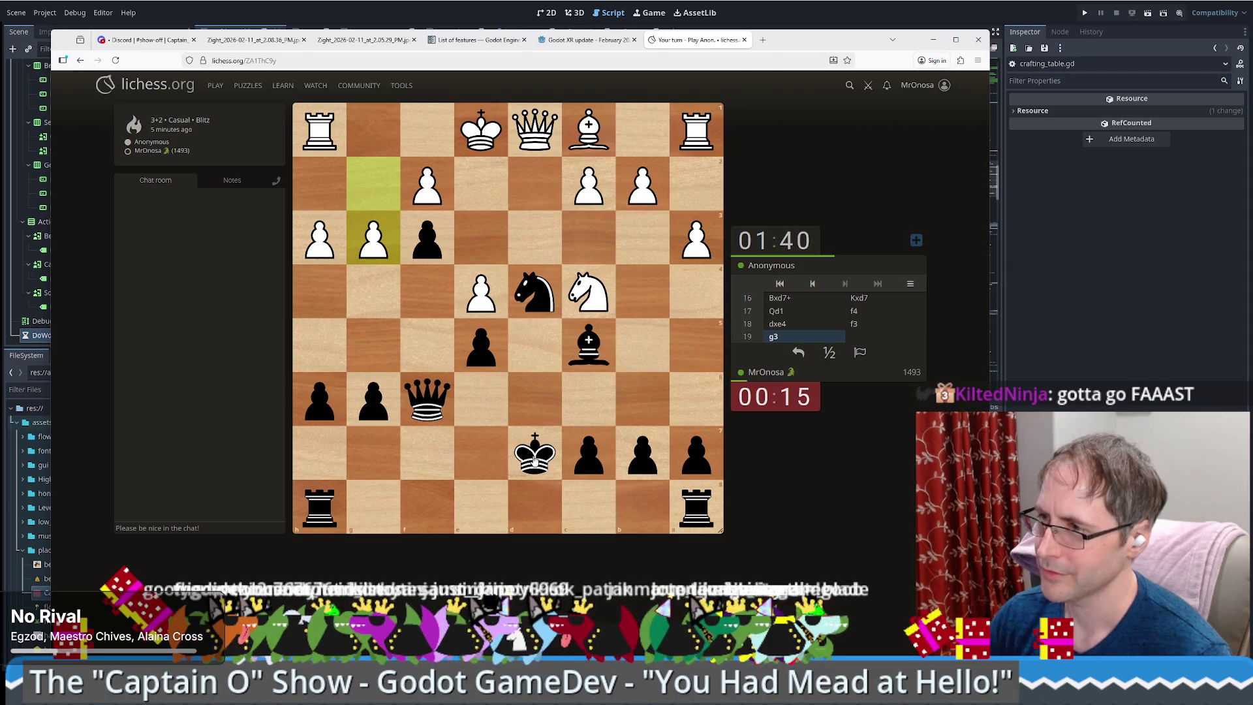
left_click_drag(534, 459, 481, 405)
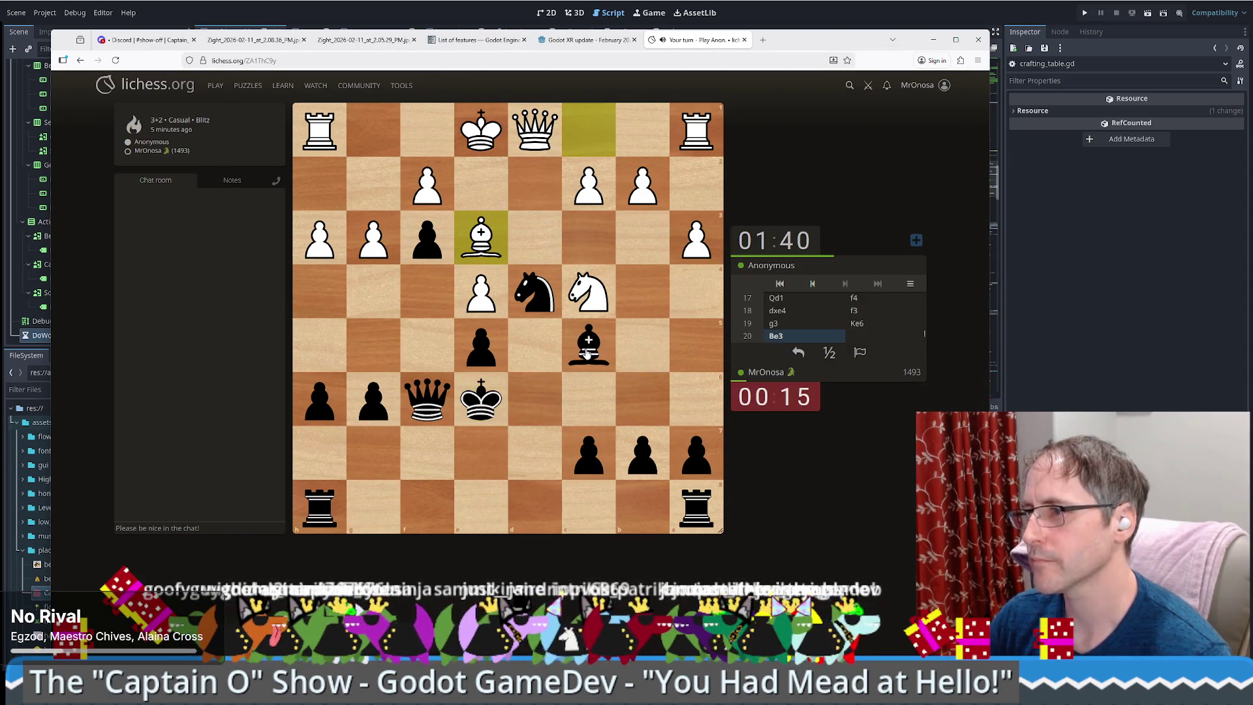
- Bring the h8 rook to the d-file and take c2 with the knight, giving check
left_click_drag(347, 513, 535, 508)
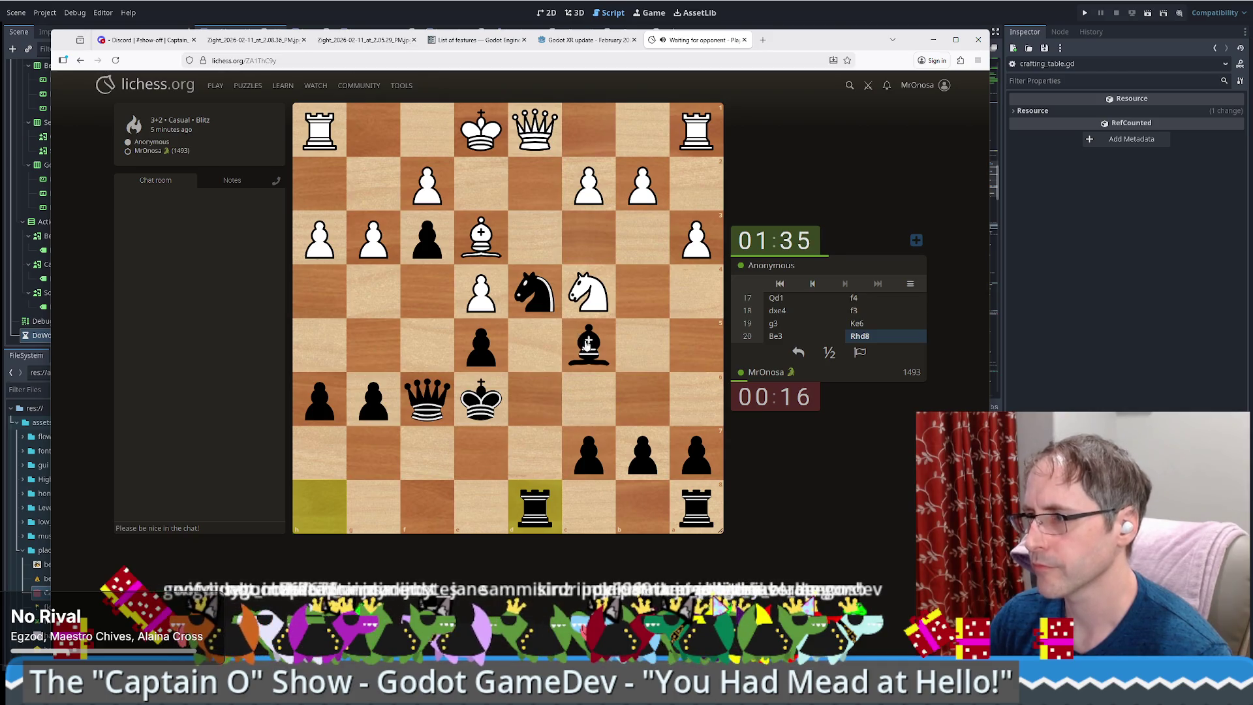
left_click(588, 346)
left_click(535, 297)
left_click(537, 503)
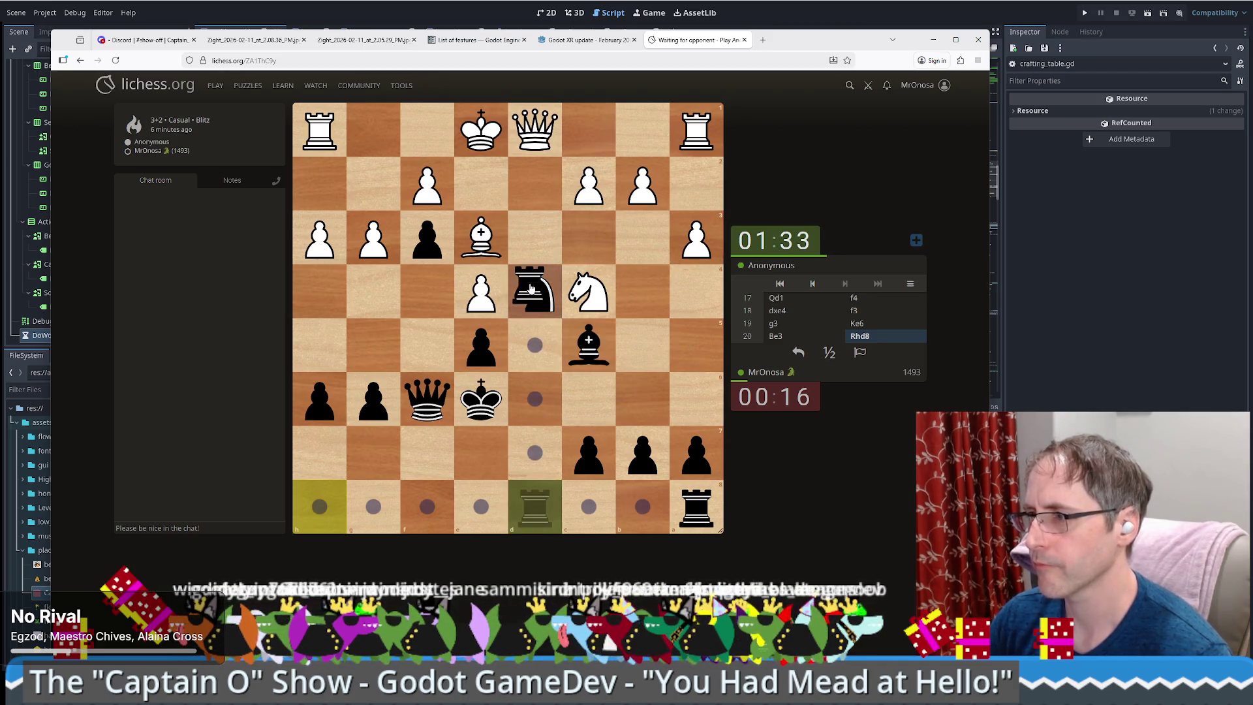
left_click(537, 300)
left_click_drag(526, 294, 600, 183)
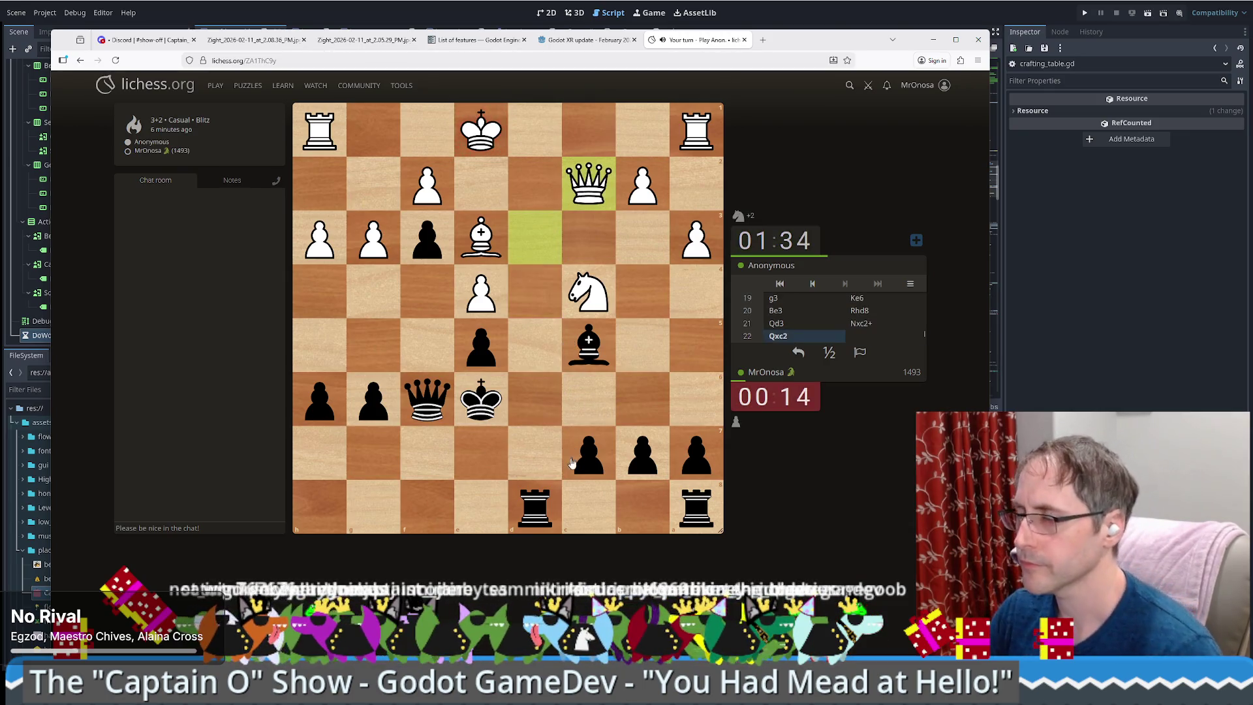
- Move the bishop, step the king to e7 out of check, and play Qd6
left_click_drag(589, 344, 473, 245)
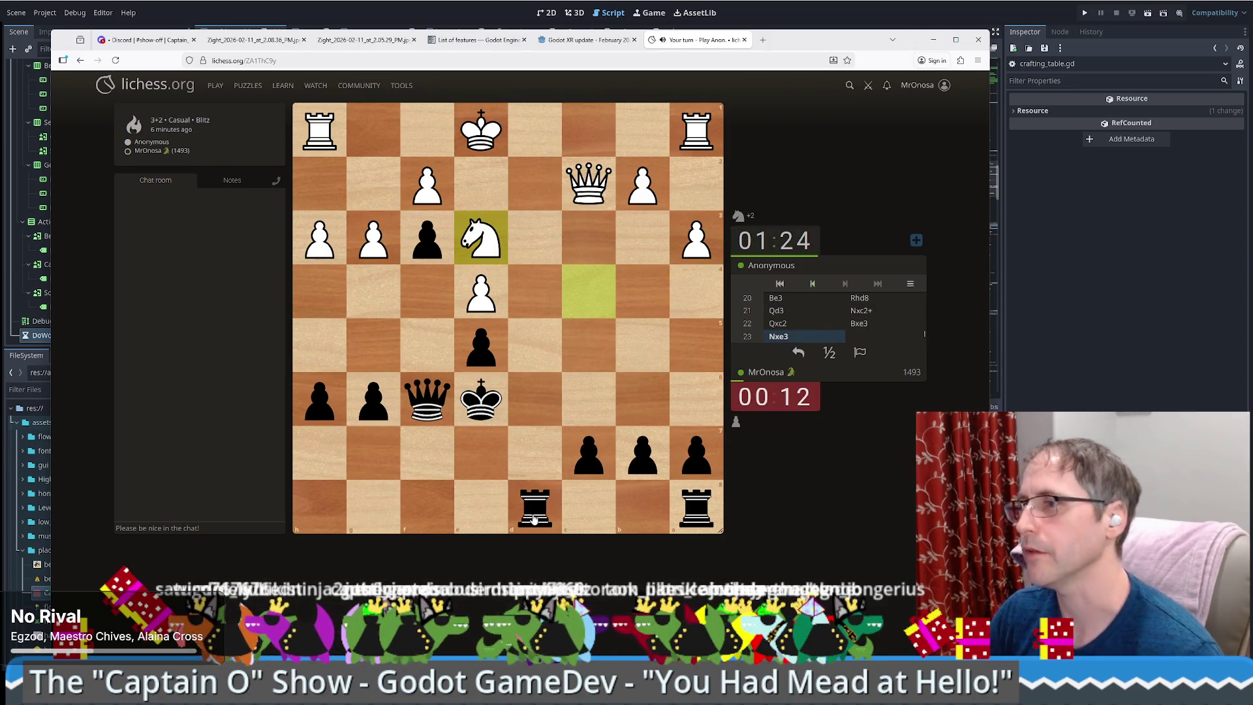
mouse_move(534, 515)
left_mouse_down()
mouse_move(503, 282)
mouse_move(526, 287)
mouse_move(533, 316)
mouse_move(545, 470)
left_mouse_up()
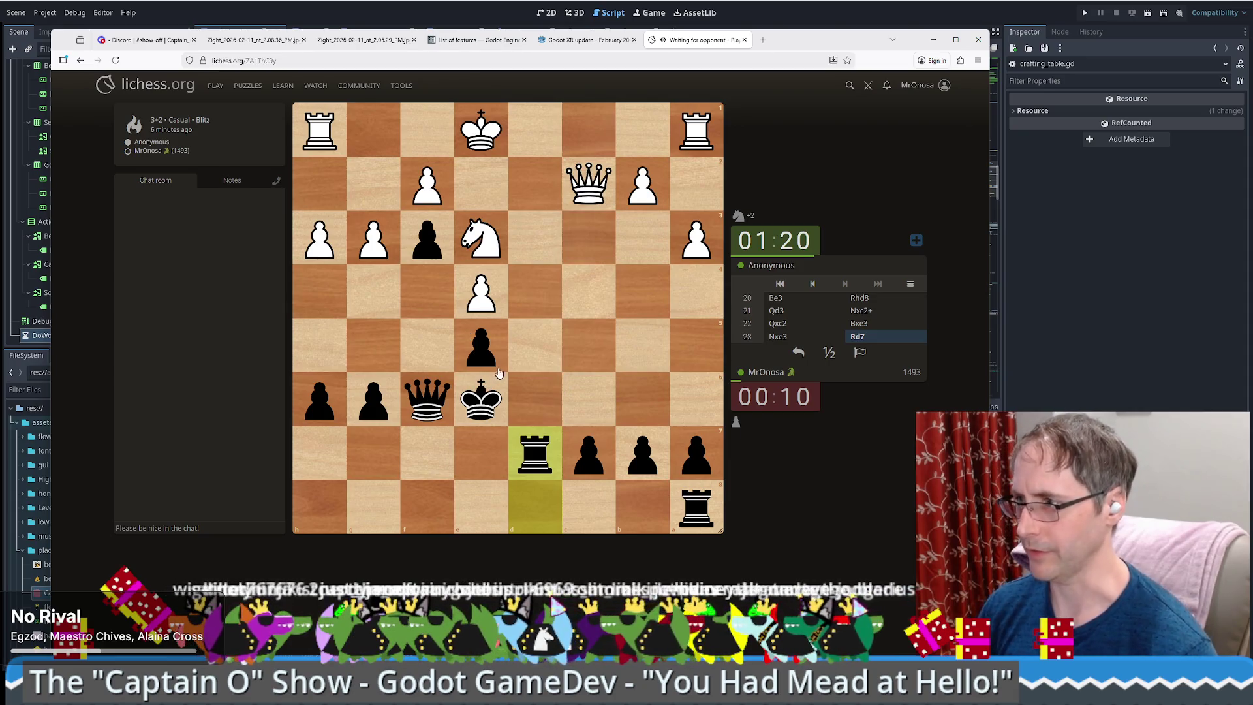
left_click_drag(477, 421, 475, 451)
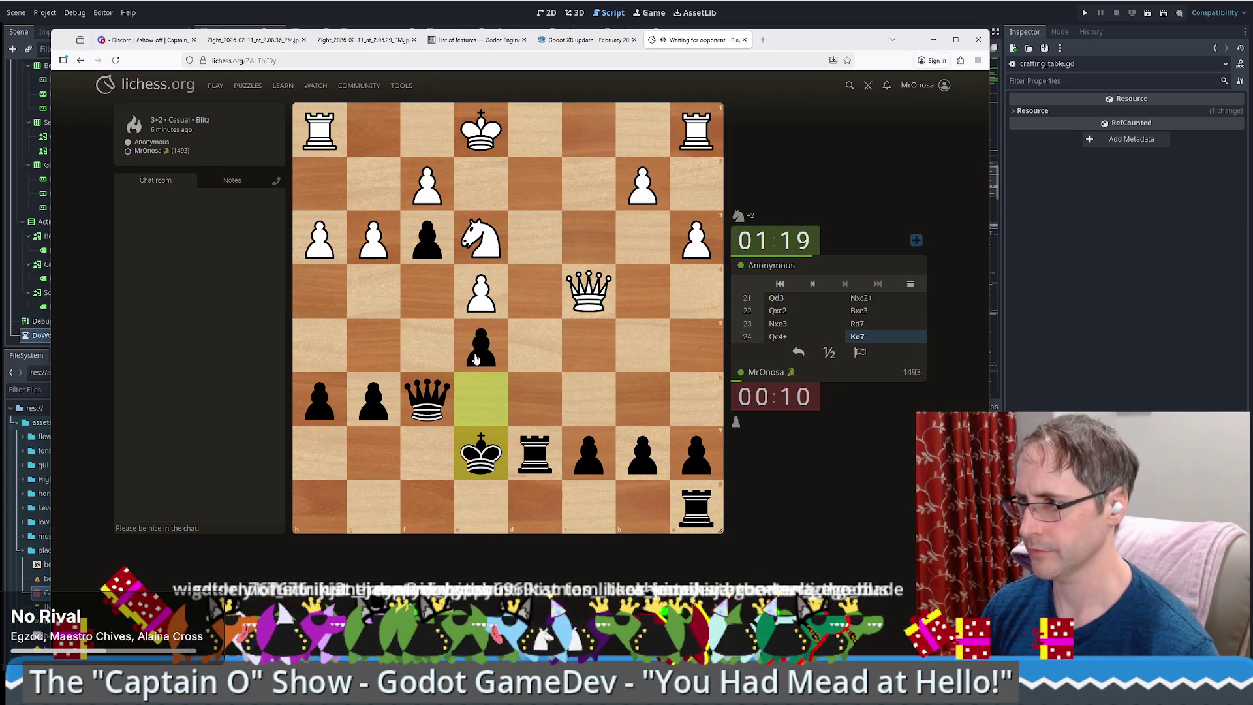
left_click_drag(427, 399, 535, 402)
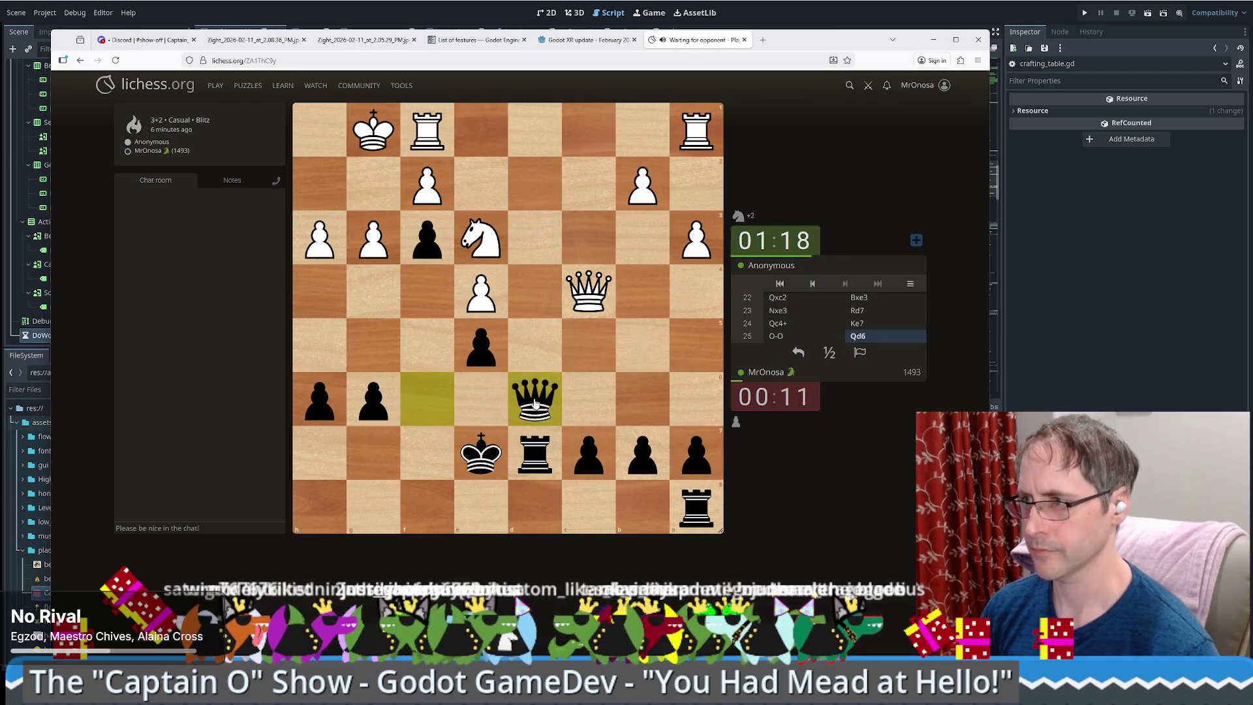
- Play Qc6, win White's rook with Qxd7, then Ke8 and Rd8
left_click_drag(536, 403, 581, 411)
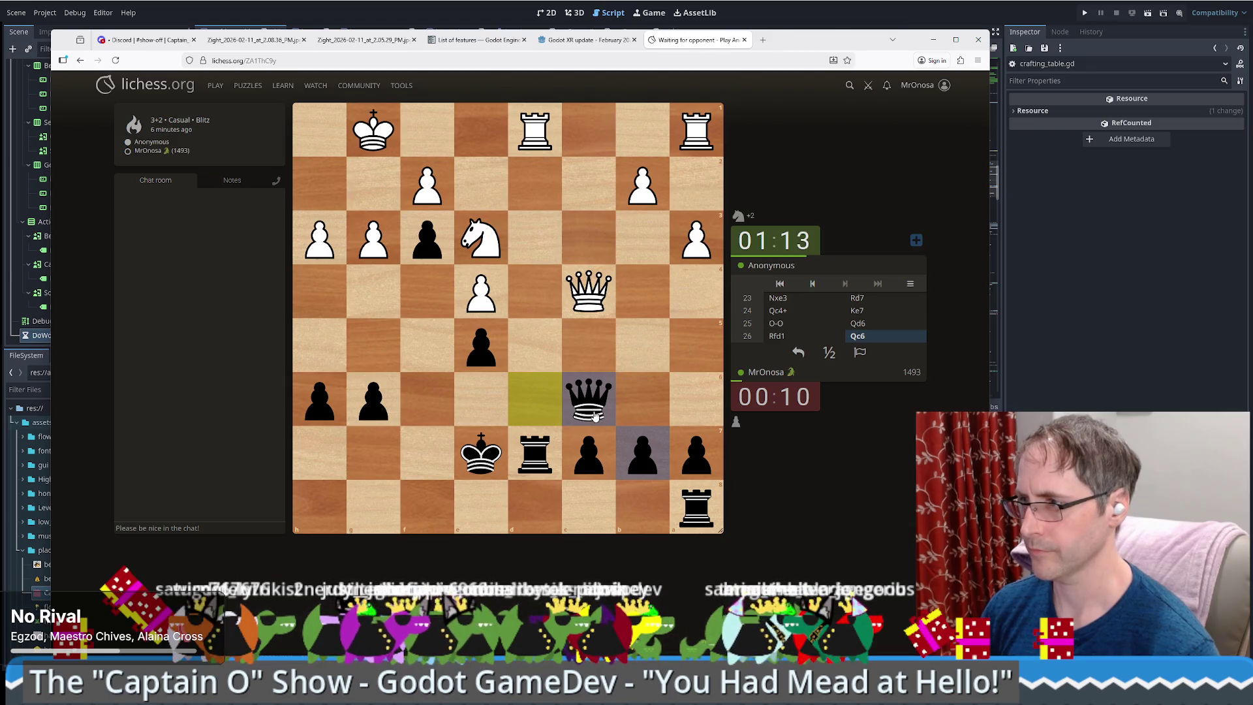
left_click(481, 454)
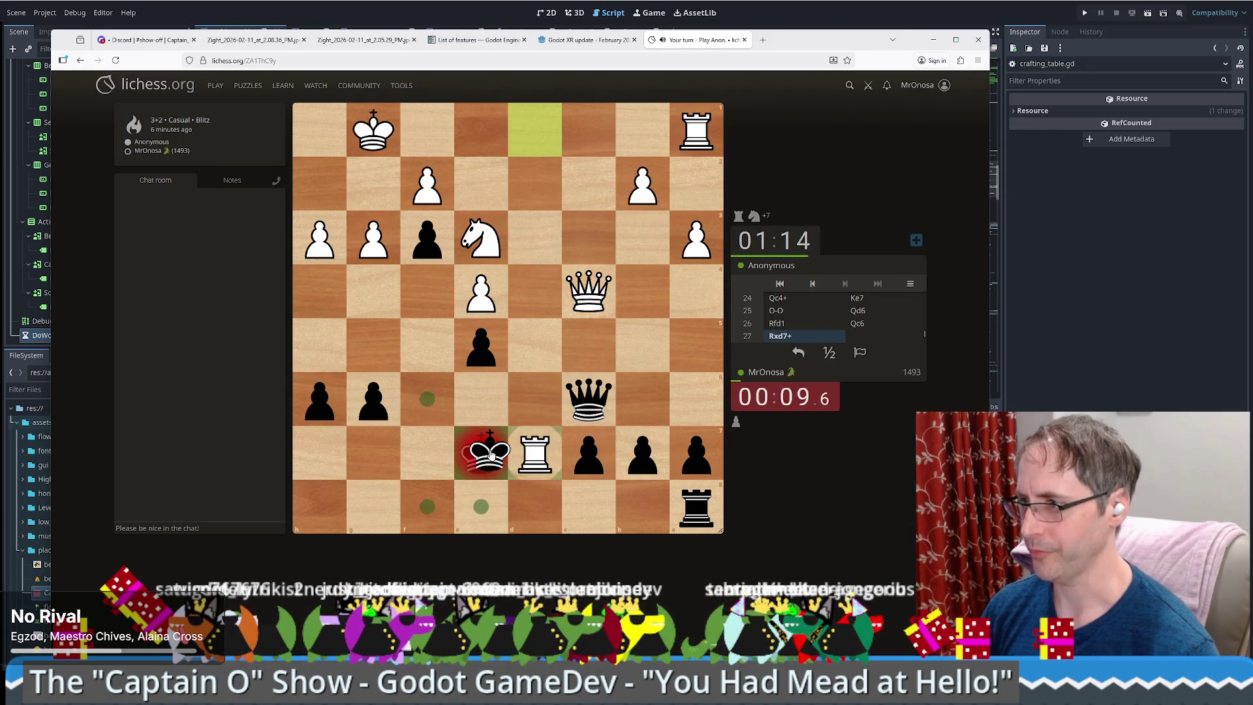
left_click(588, 398)
left_click(535, 453)
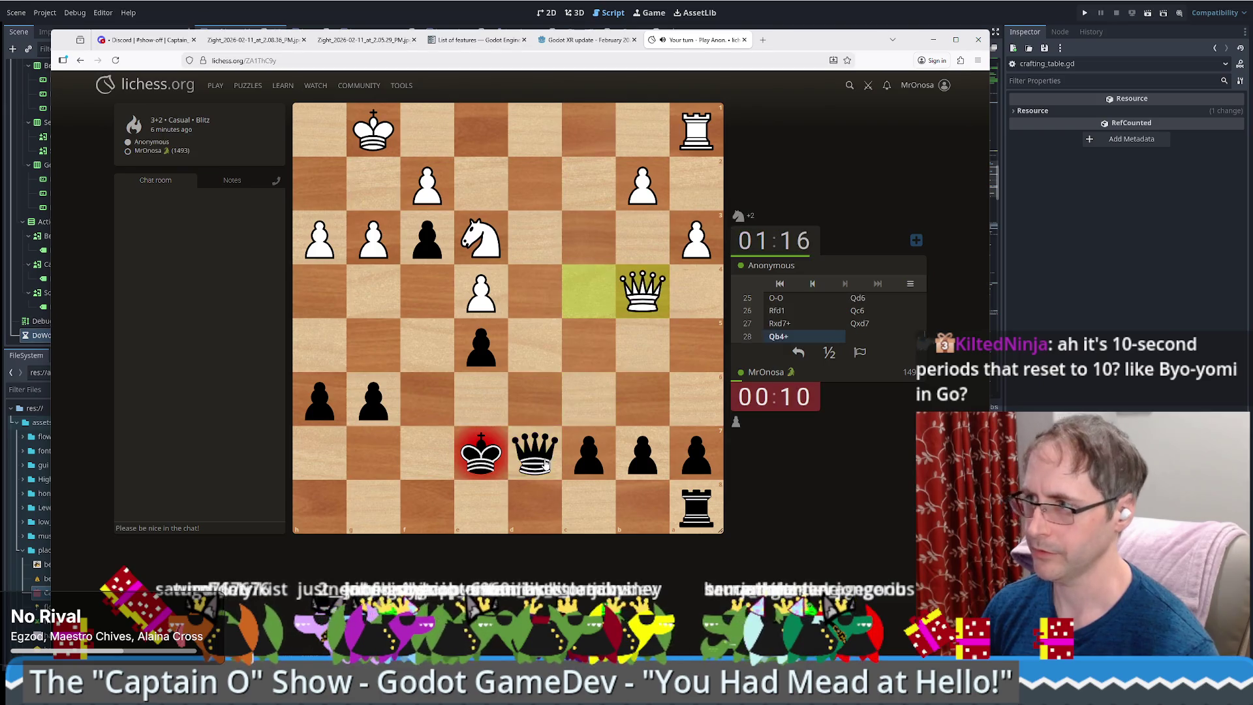
left_click_drag(481, 457, 494, 513)
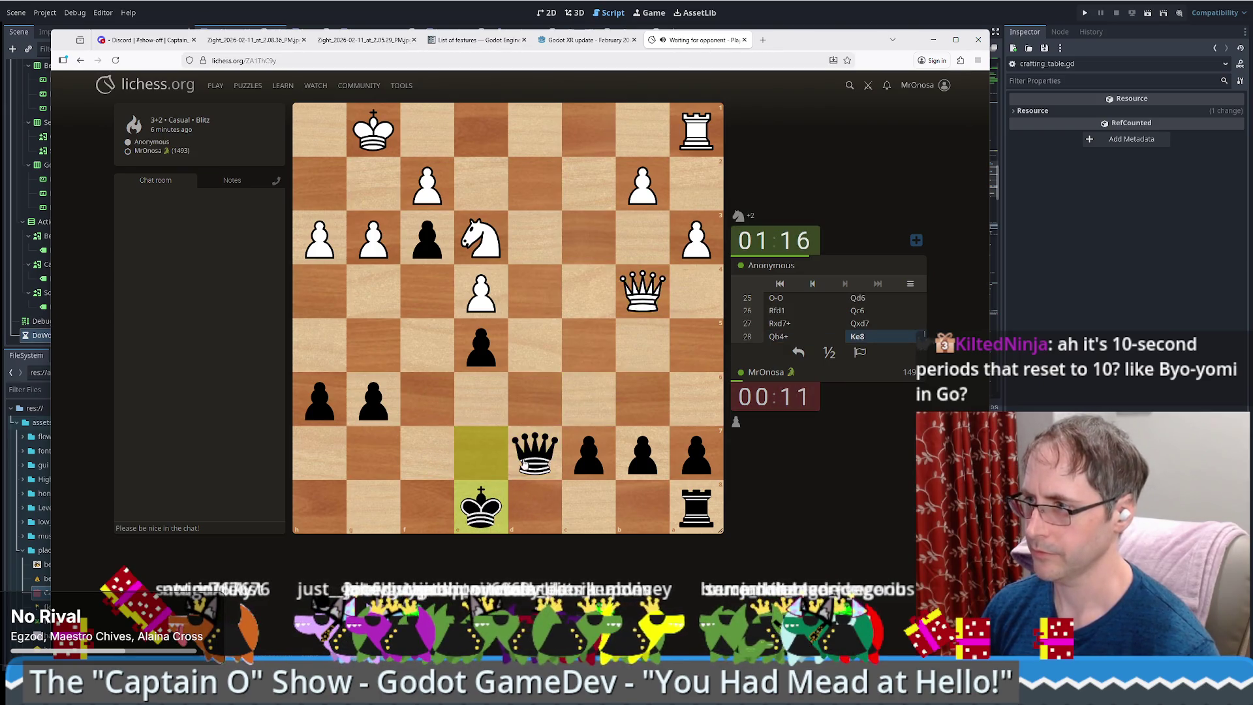
left_click_drag(704, 516, 534, 506)
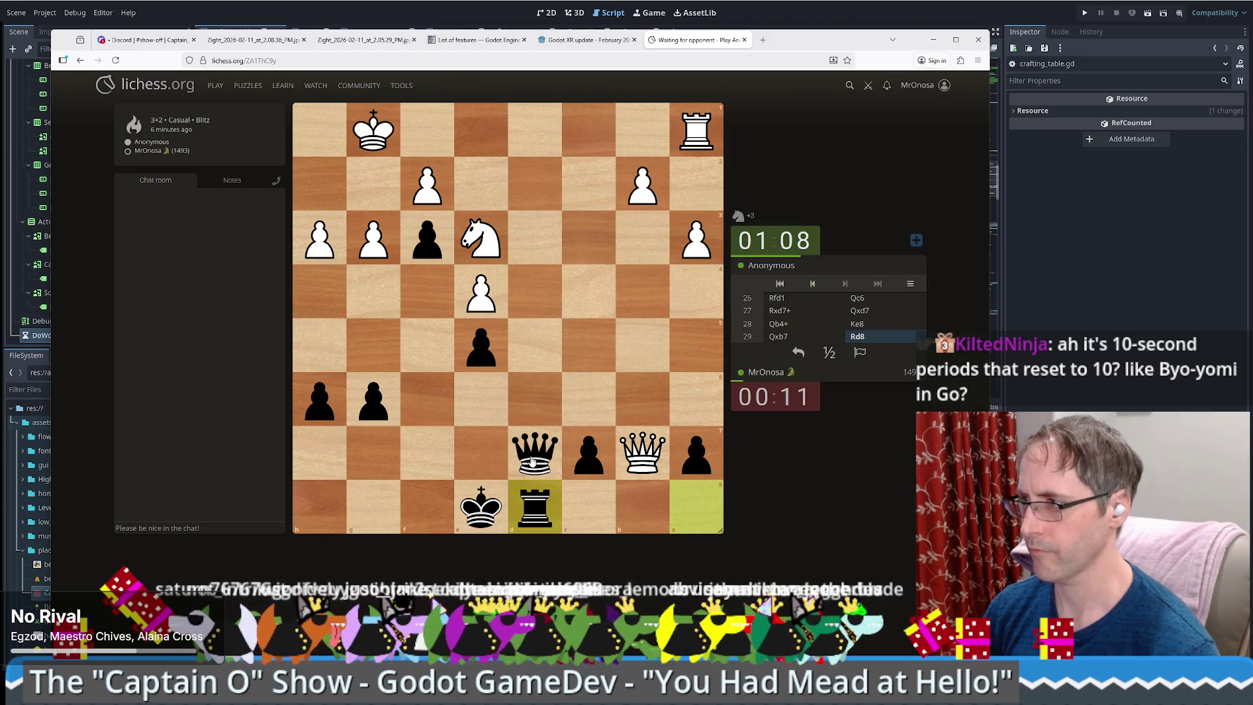
- Play Qxh3, Qe6, Qd7, Ke7, Qd2 and Ke8, dodging White's repeated checks
mouse_move(532, 460)
left_mouse_down()
mouse_move(337, 271)
mouse_move(332, 241)
left_mouse_up()
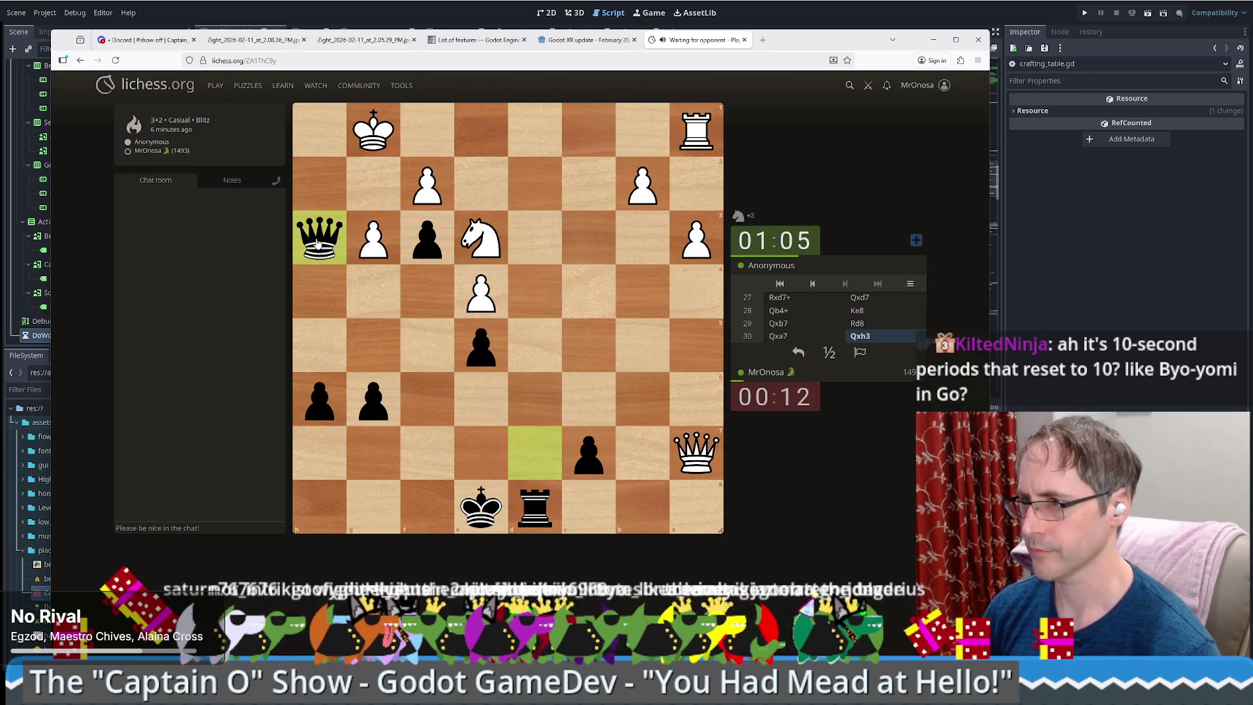
left_click_drag(310, 230, 469, 403)
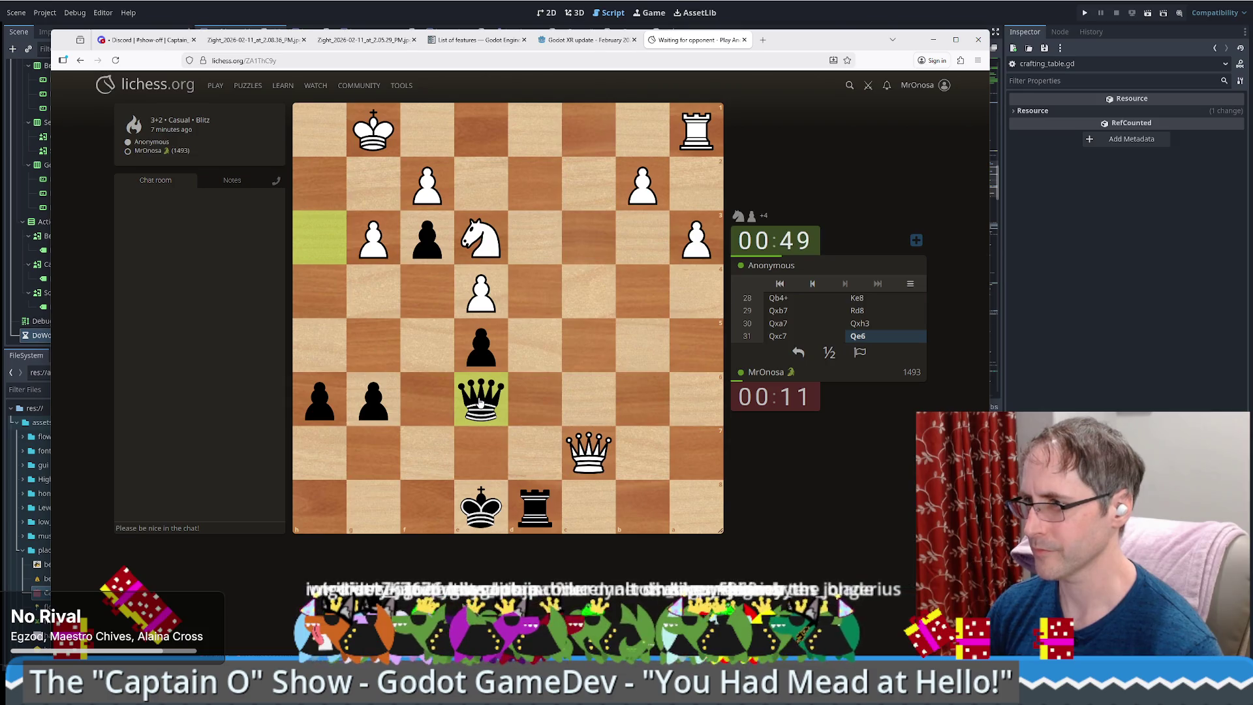
mouse_move(486, 406)
left_mouse_down()
mouse_move(536, 436)
mouse_move(547, 459)
left_mouse_up()
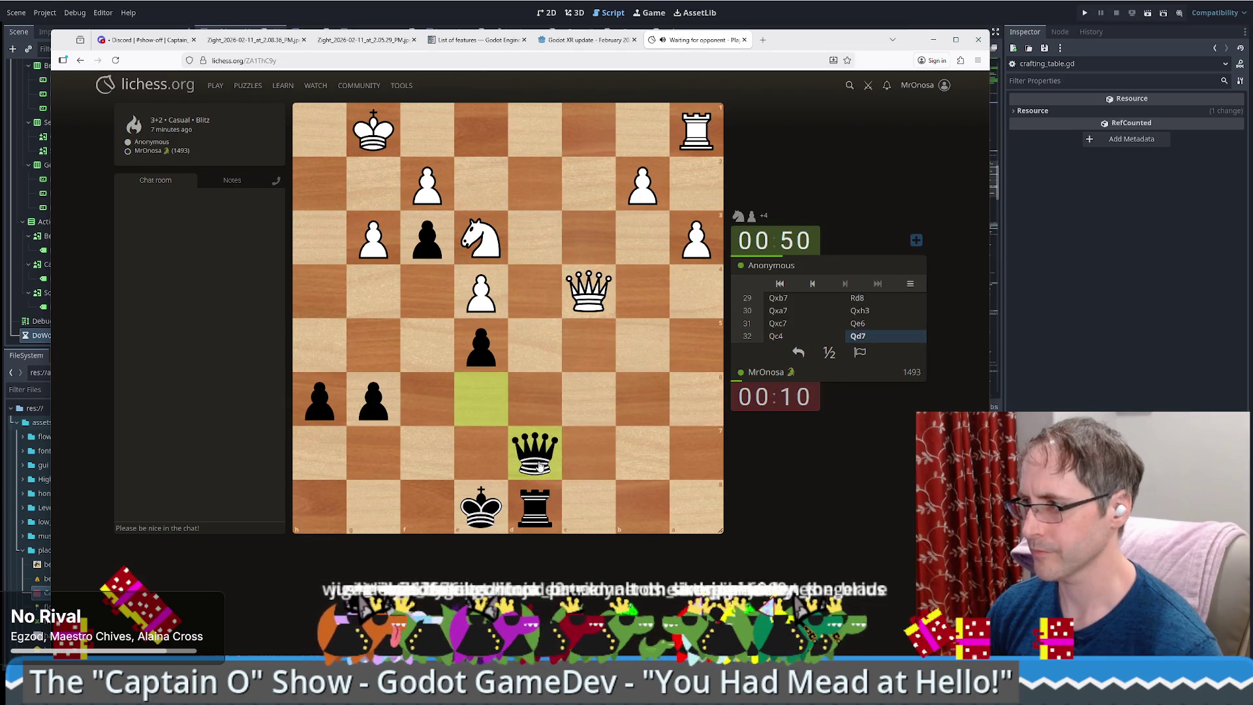
left_click_drag(481, 509, 493, 468)
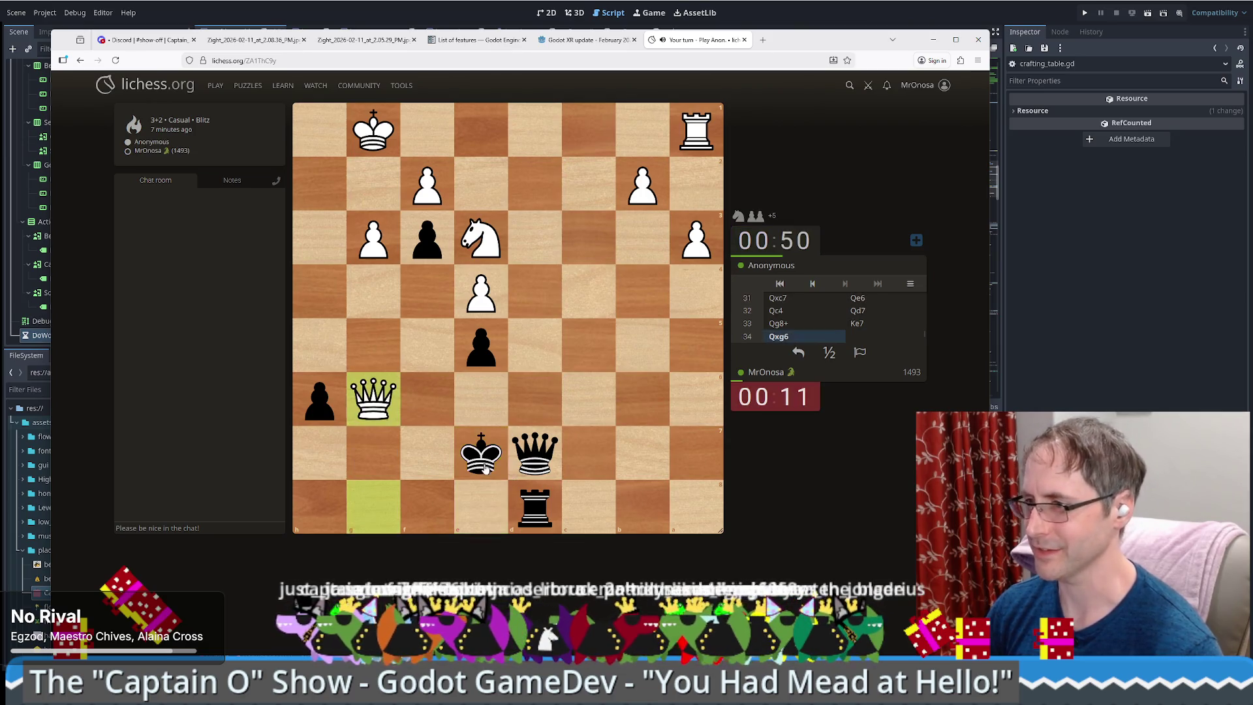
left_click_drag(486, 464, 535, 515)
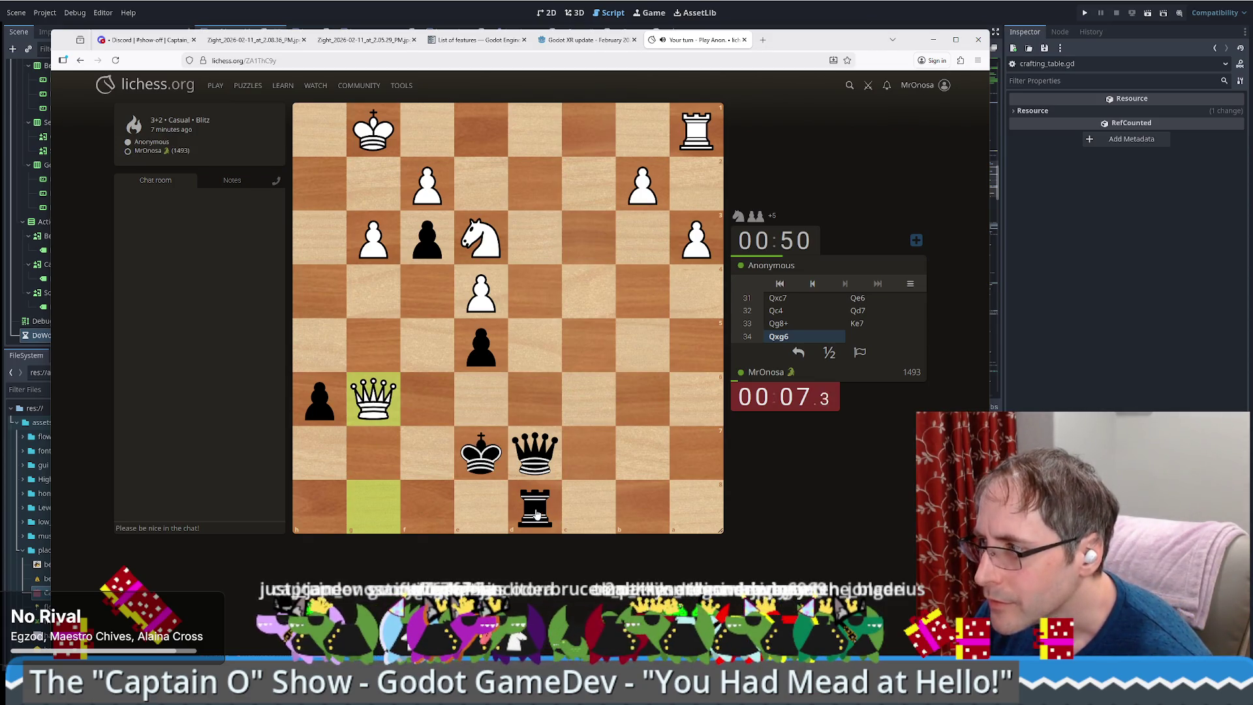
mouse_move(537, 460)
left_mouse_down()
mouse_move(527, 139)
mouse_move(532, 199)
left_mouse_up()
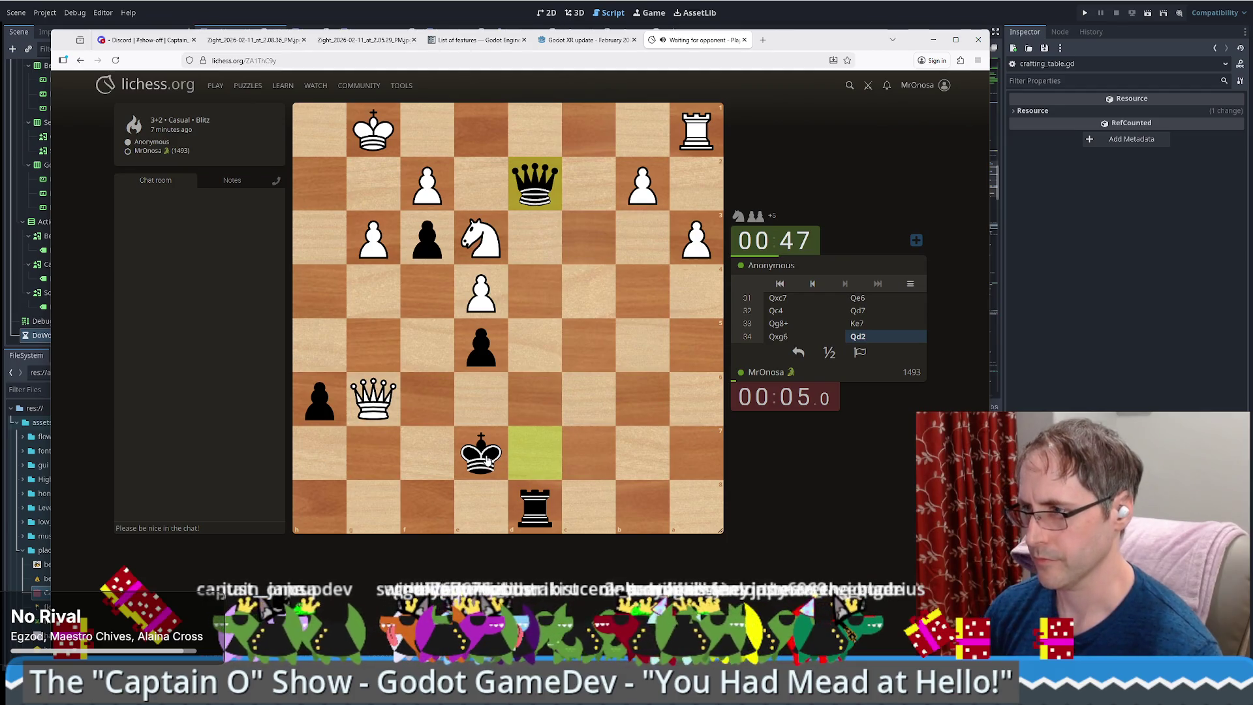
mouse_move(488, 461)
left_mouse_down()
mouse_move(489, 505)
mouse_move(421, 515)
mouse_move(460, 510)
mouse_move(428, 460)
mouse_move(533, 457)
mouse_move(491, 515)
mouse_move(534, 457)
left_mouse_up()
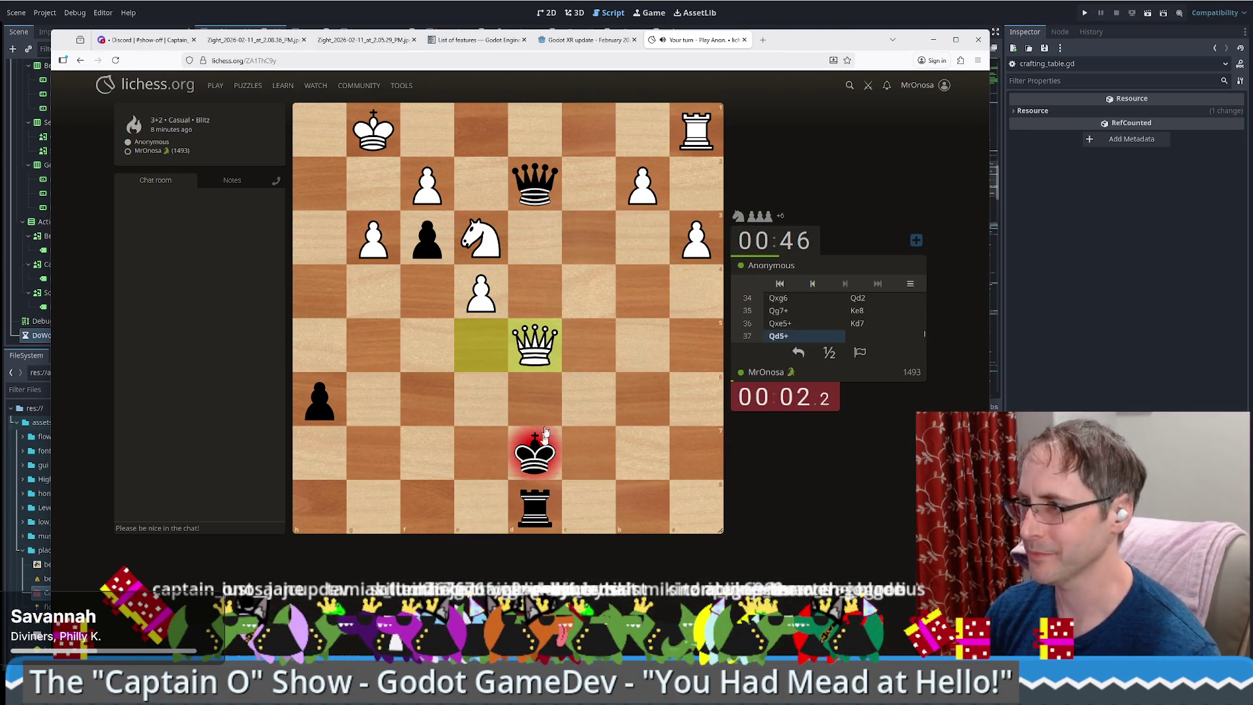
- Trade queens on d5, walk the king via c8, d7, d6, e5 to d4, then play Rf7
left_click_drag(542, 177, 535, 344)
mouse_move(534, 460)
left_mouse_down()
mouse_move(559, 498)
mouse_move(589, 507)
left_mouse_up()
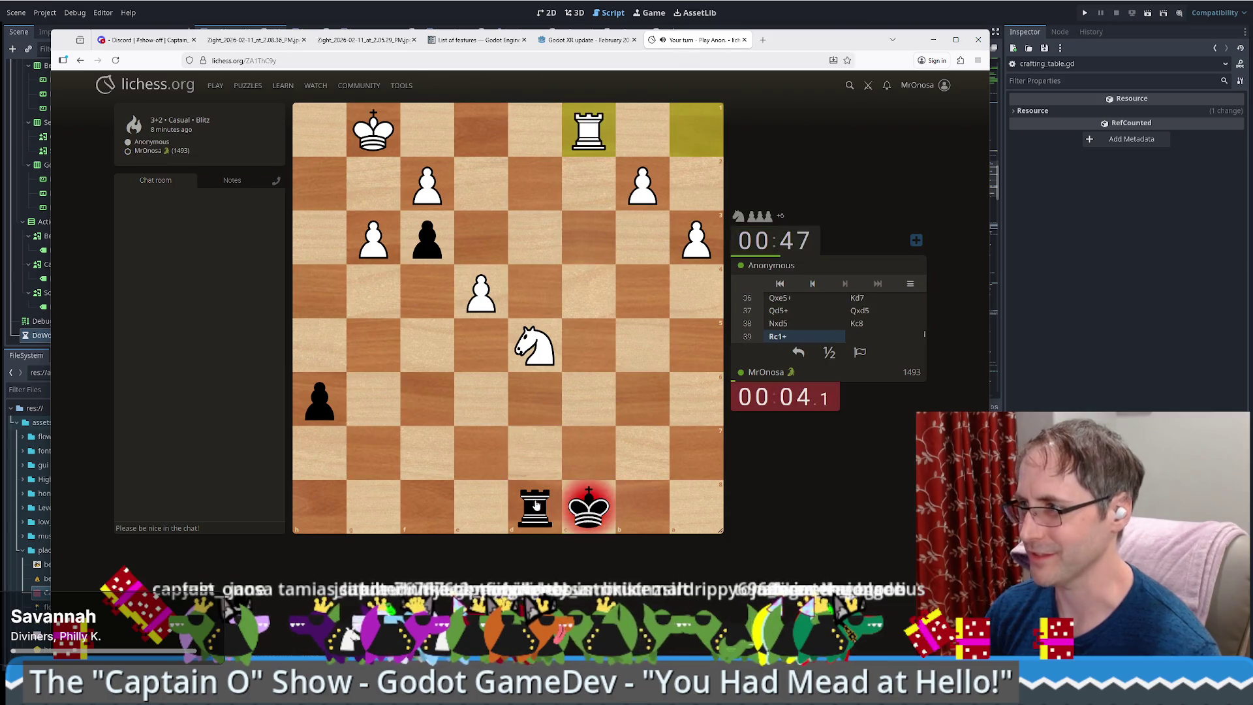
mouse_move(590, 516)
left_mouse_down()
mouse_move(656, 513)
mouse_move(535, 462)
left_mouse_up()
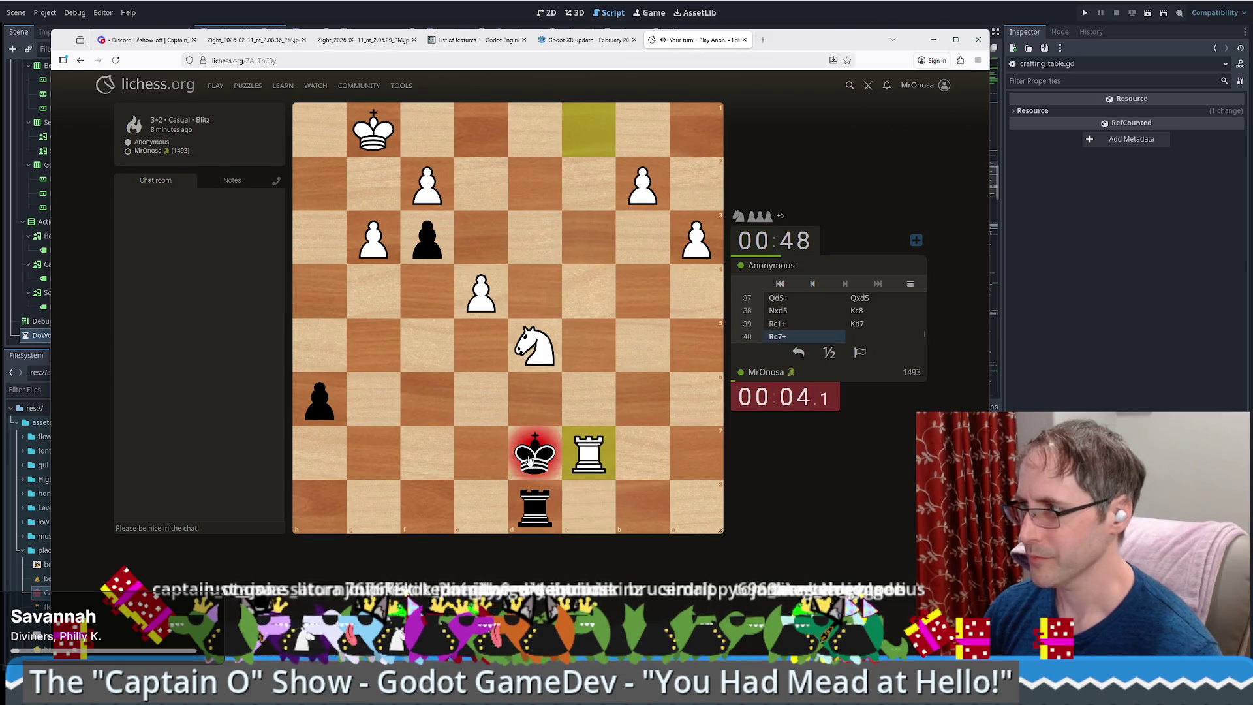
left_click_drag(529, 461, 546, 409)
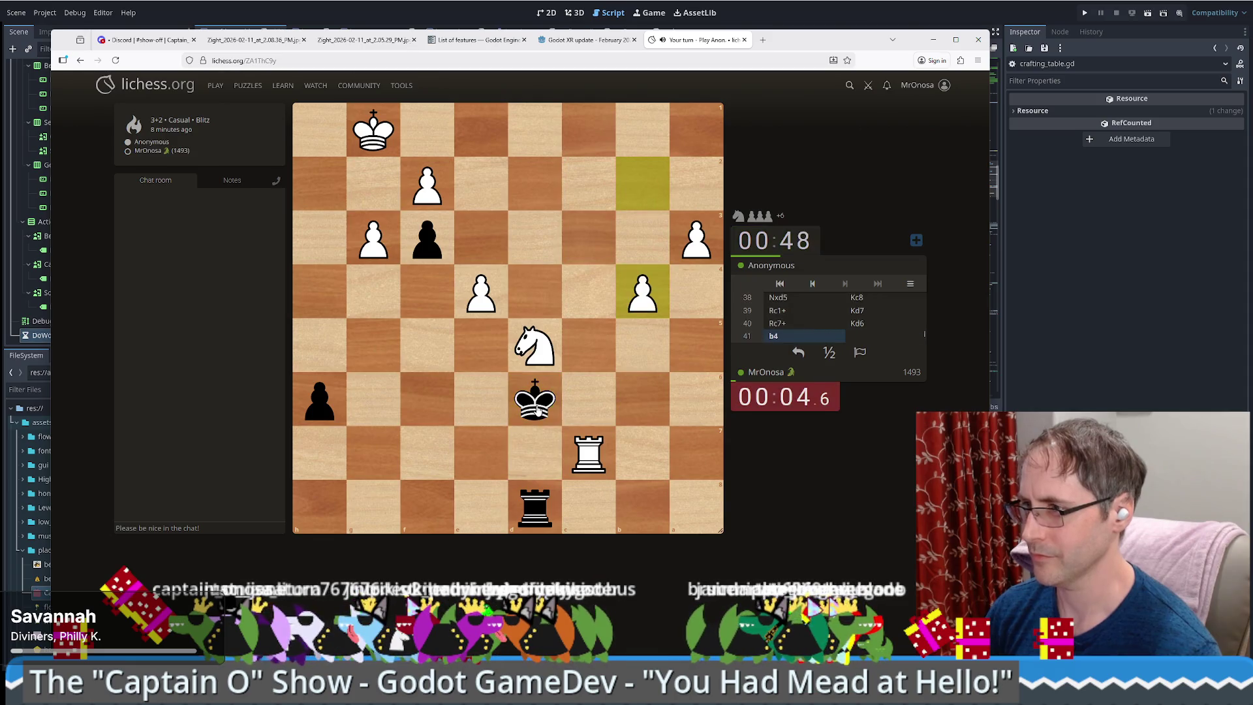
mouse_move(537, 407)
left_mouse_down()
mouse_move(481, 346)
mouse_move(470, 292)
left_mouse_up()
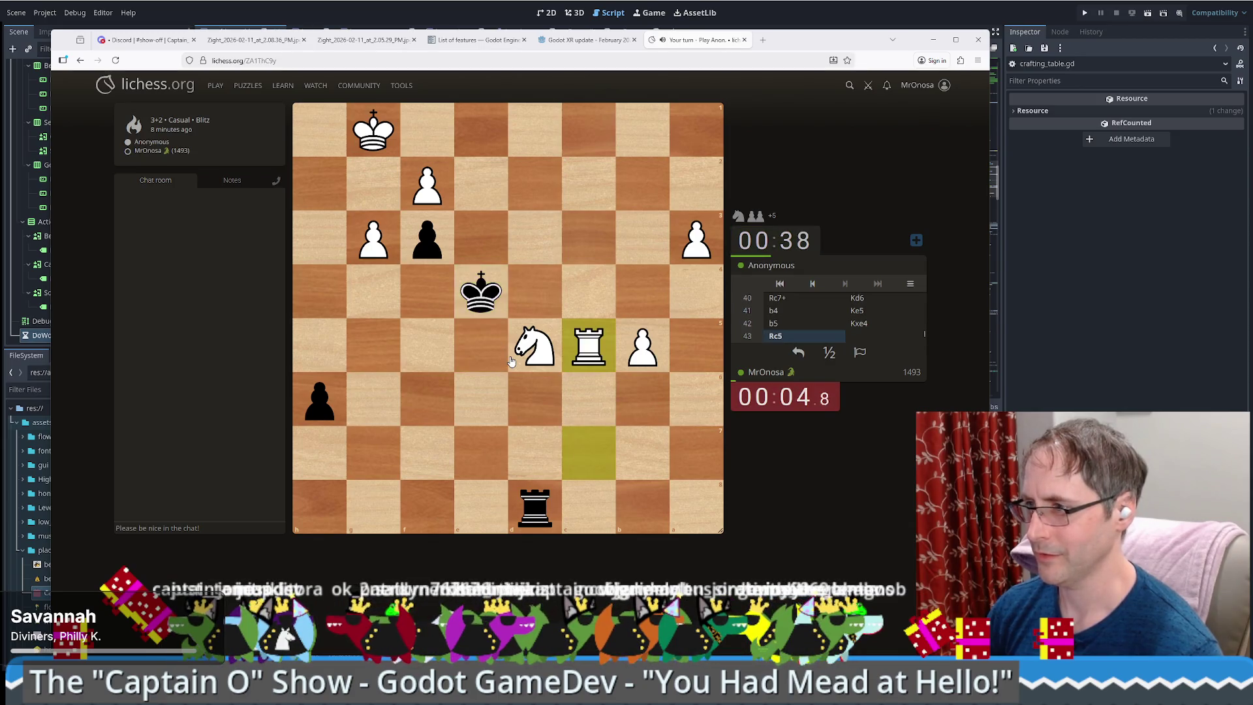
left_click(481, 292)
left_click(534, 292)
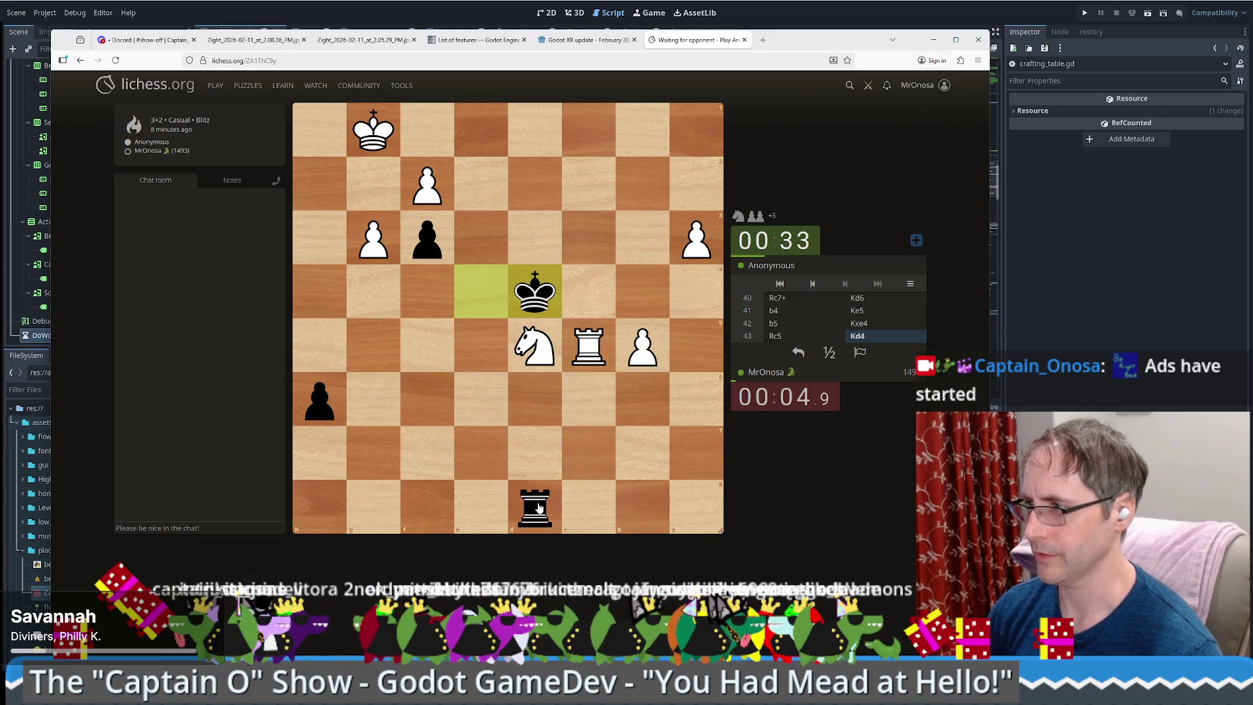
left_click_drag(642, 453, 427, 453)
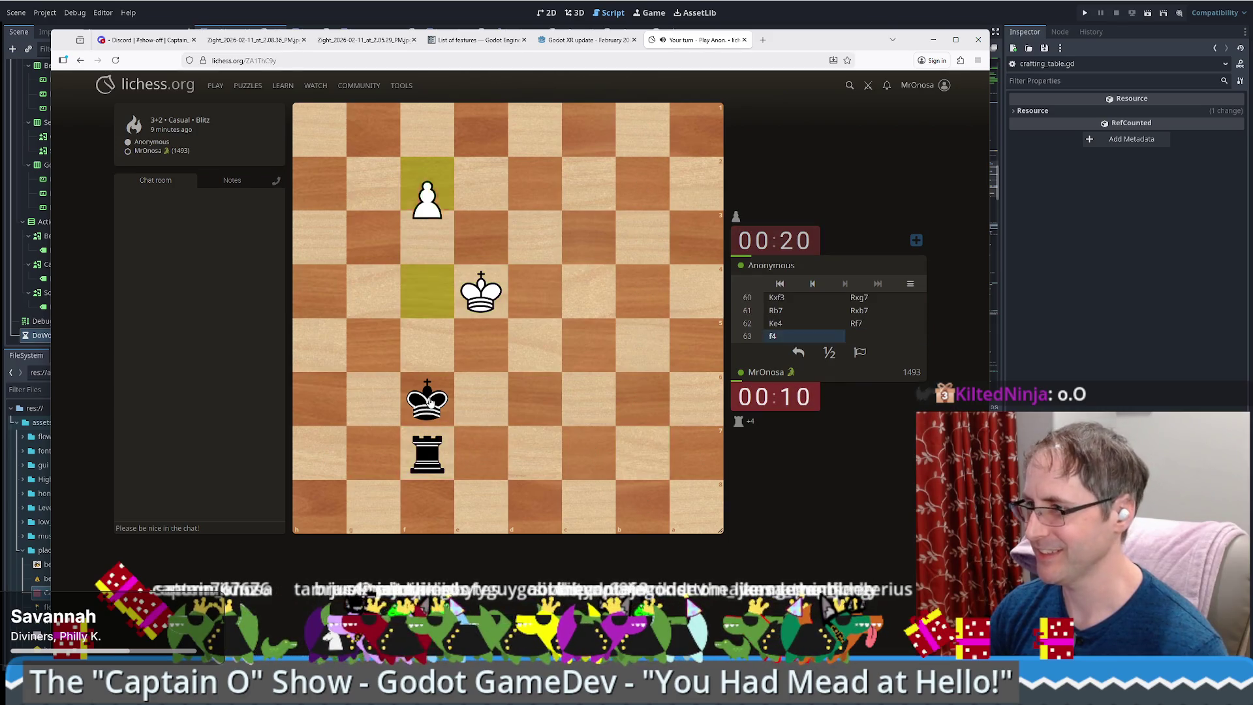
- Shuffle the king to f6, route the rook via e7 and e5 to take on f5, and start a draw claim
mouse_move(430, 402)
left_mouse_down()
mouse_move(472, 451)
mouse_move(516, 457)
left_mouse_up()
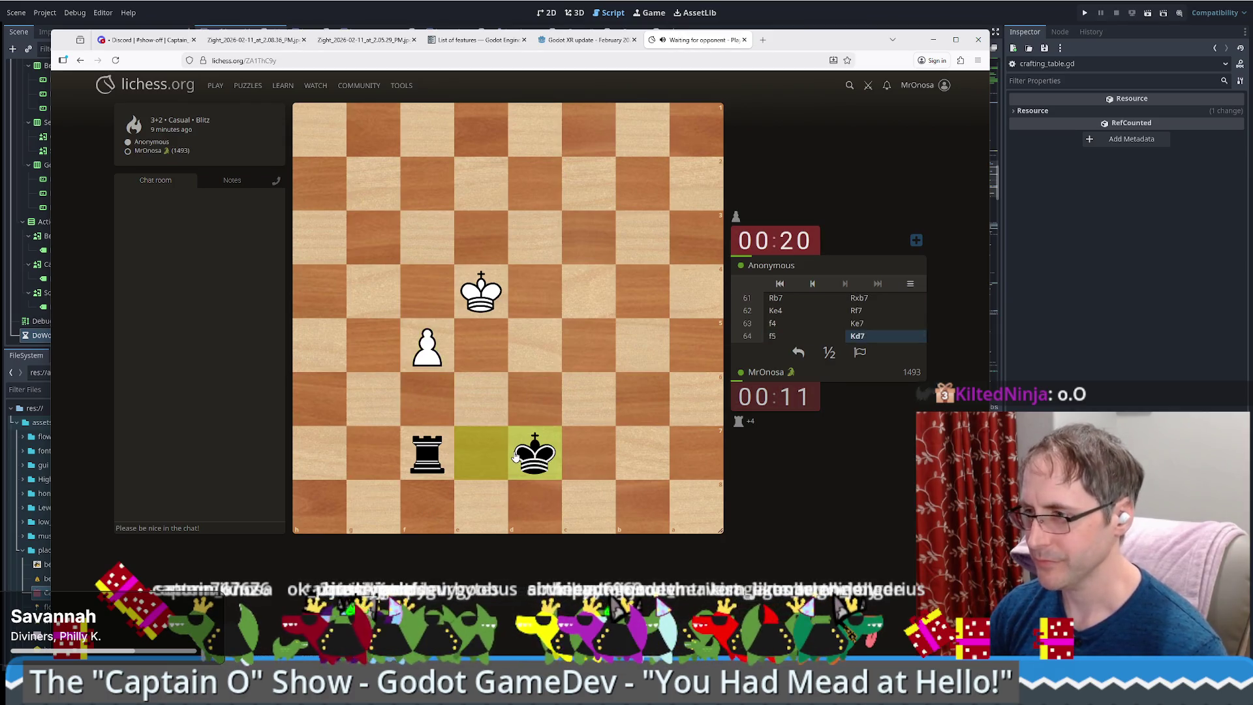
left_click_drag(515, 457, 480, 458)
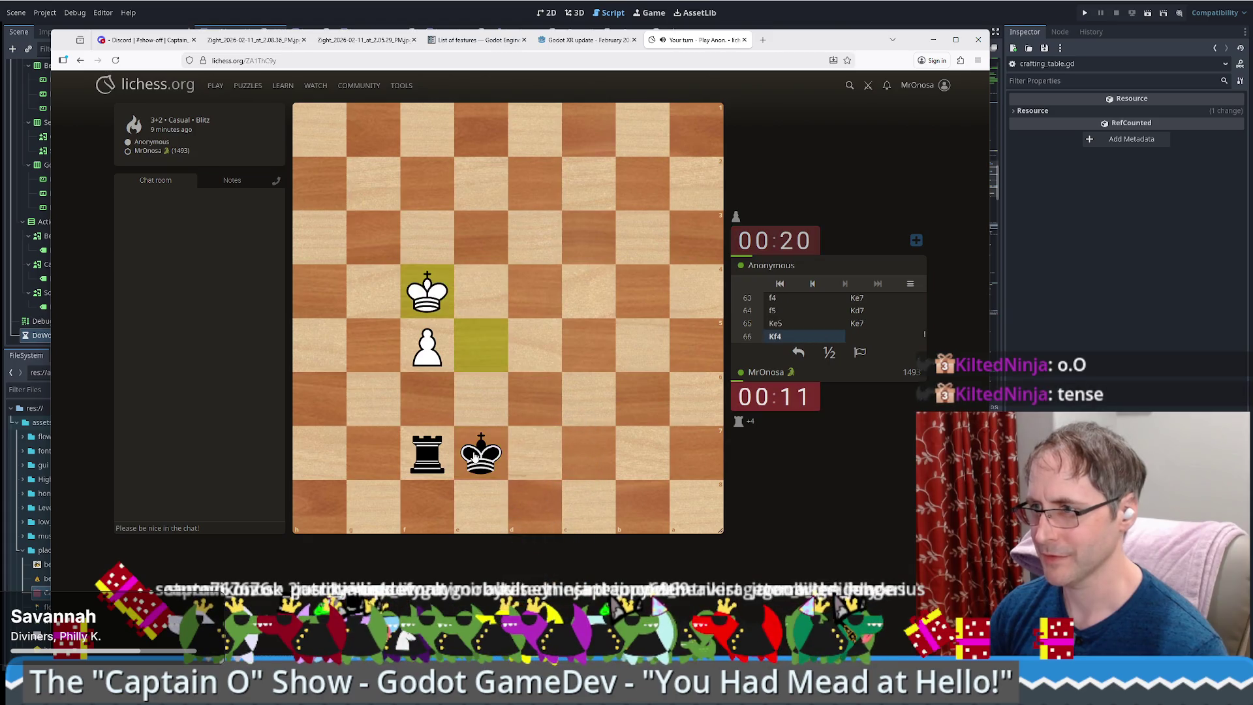
left_click_drag(463, 457, 434, 402)
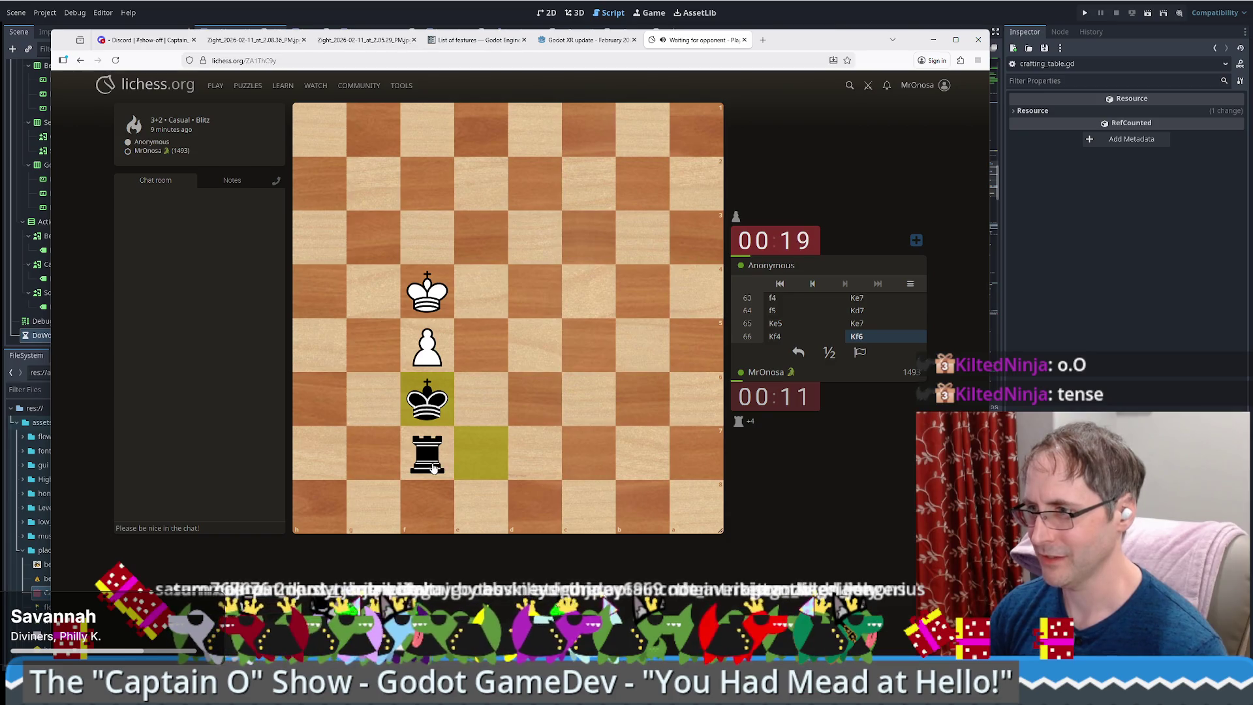
mouse_move(432, 465)
left_mouse_down()
mouse_move(498, 449)
mouse_move(481, 345)
left_mouse_up()
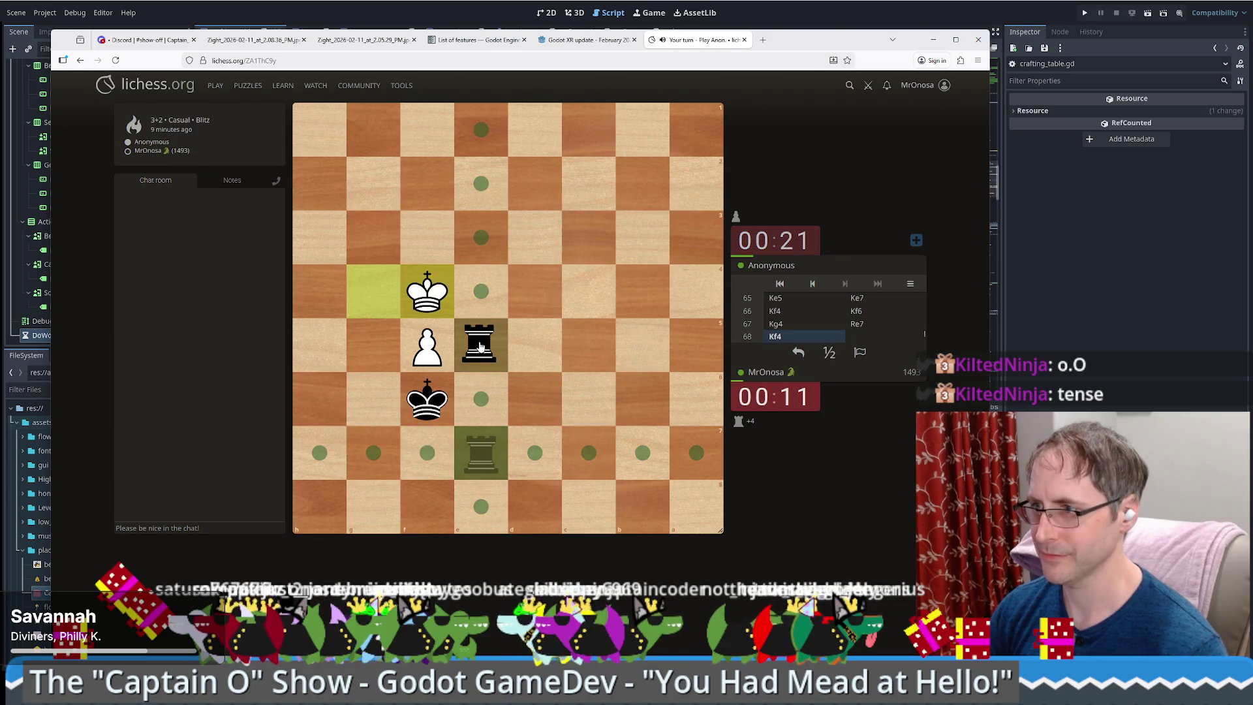
left_click_drag(480, 346, 492, 361)
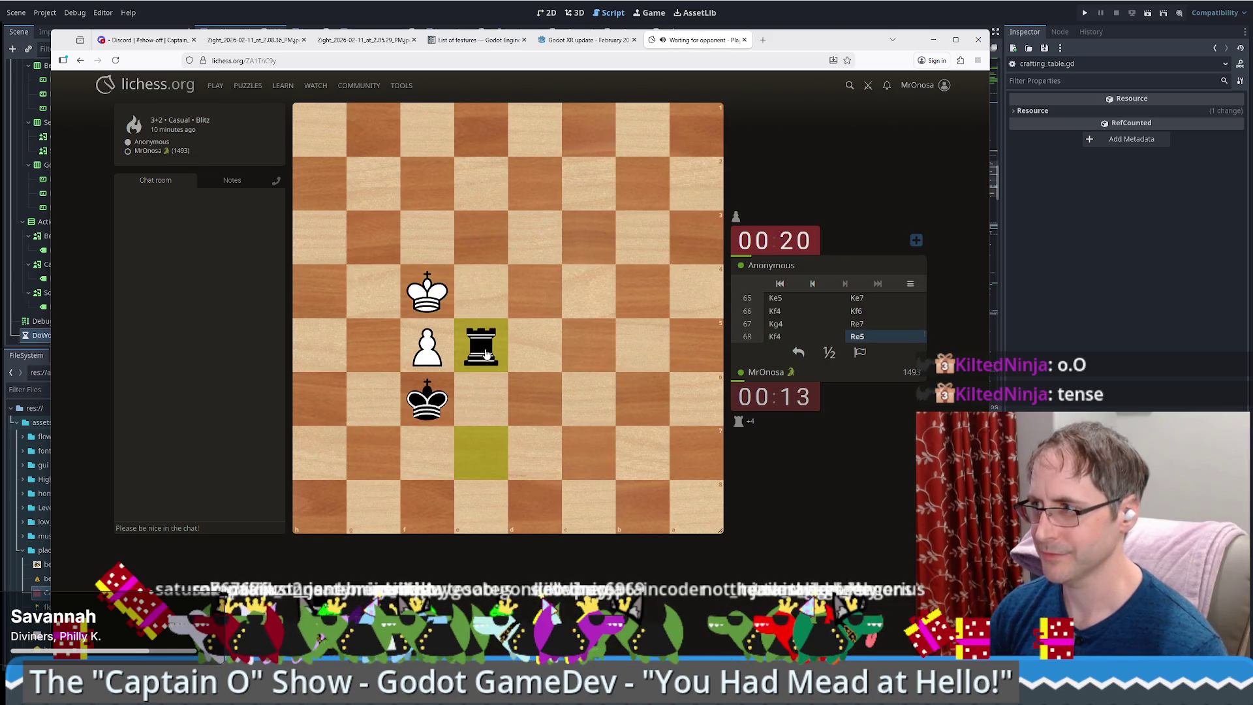
left_click_drag(486, 354, 428, 346)
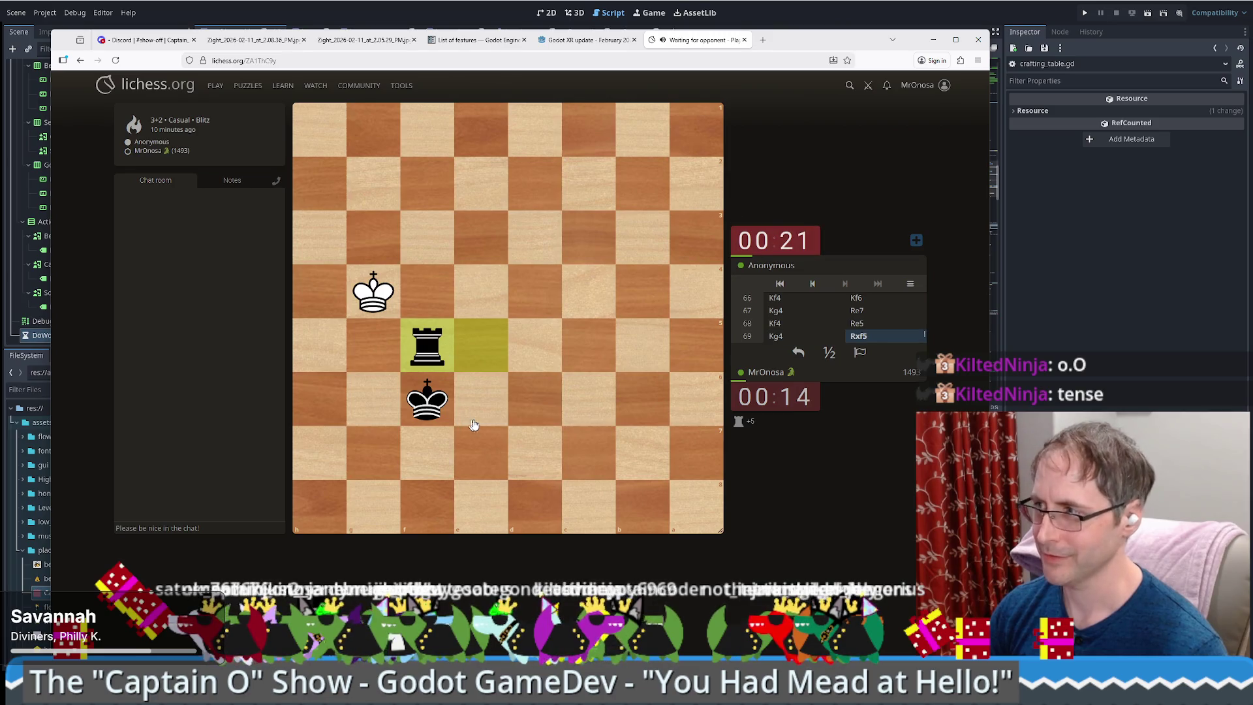
left_click(827, 353)
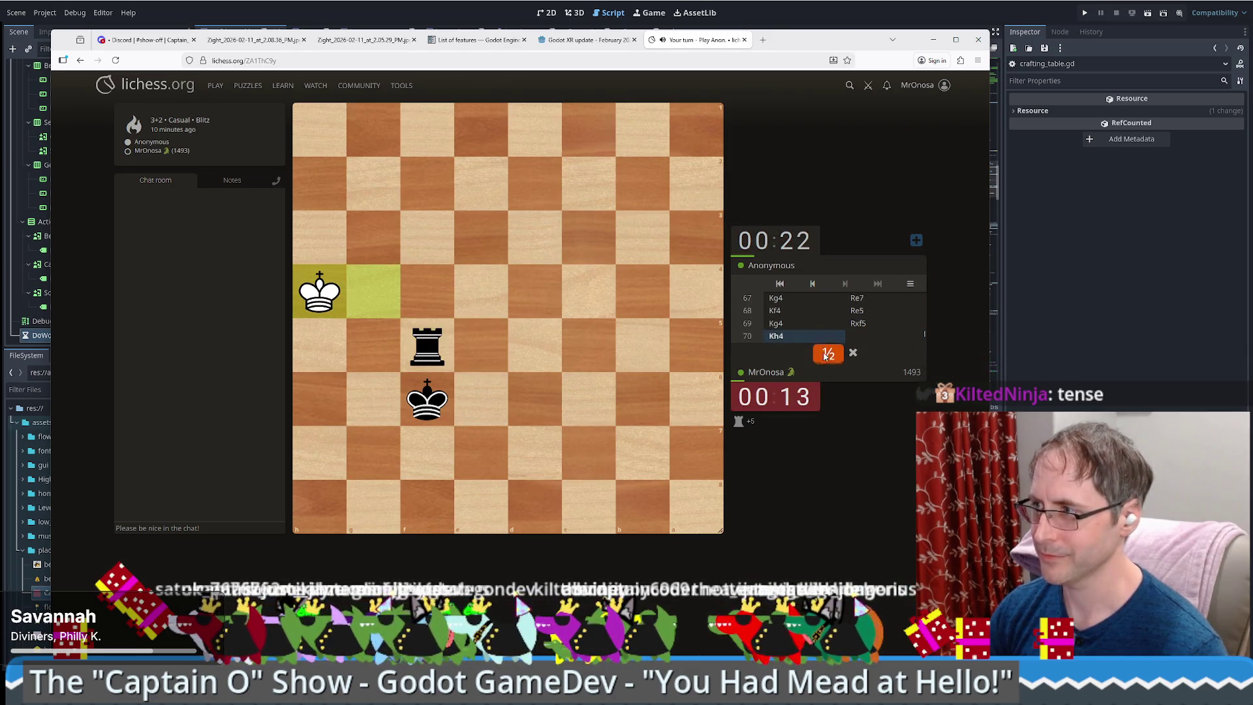
- Confirm the draw claim for insufficient material and open the analysis board
left_click(824, 356)
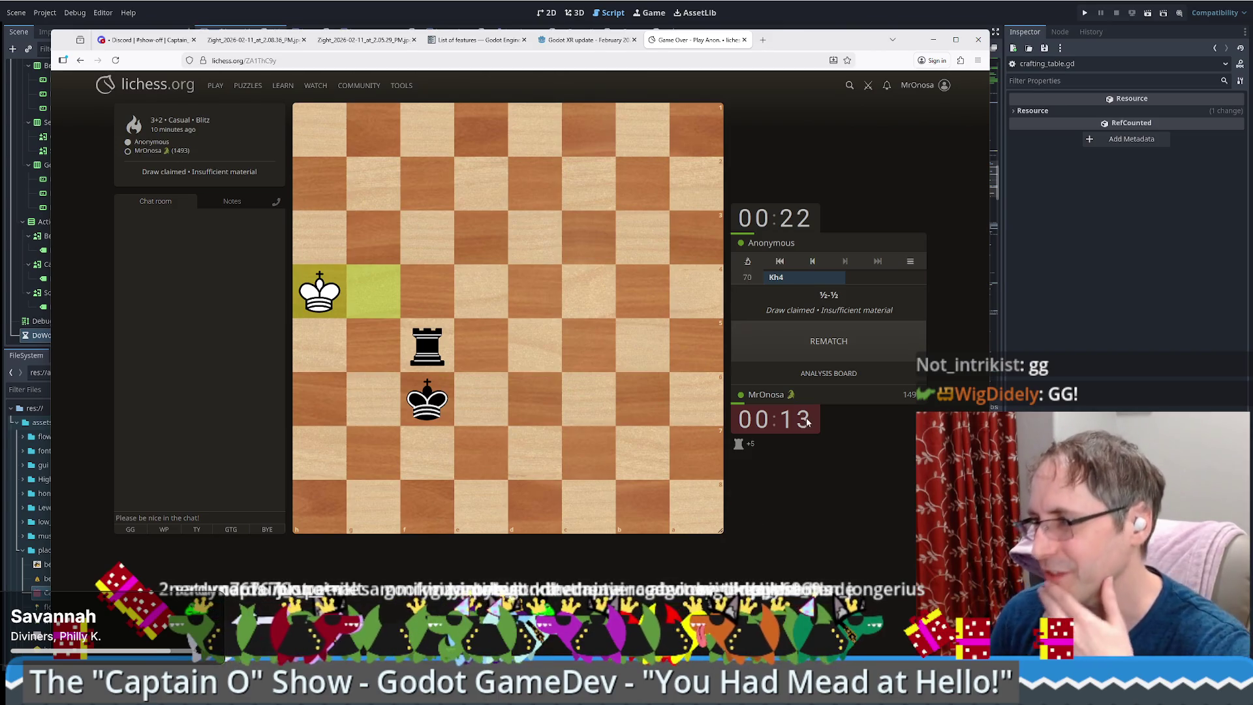
left_click(828, 372)
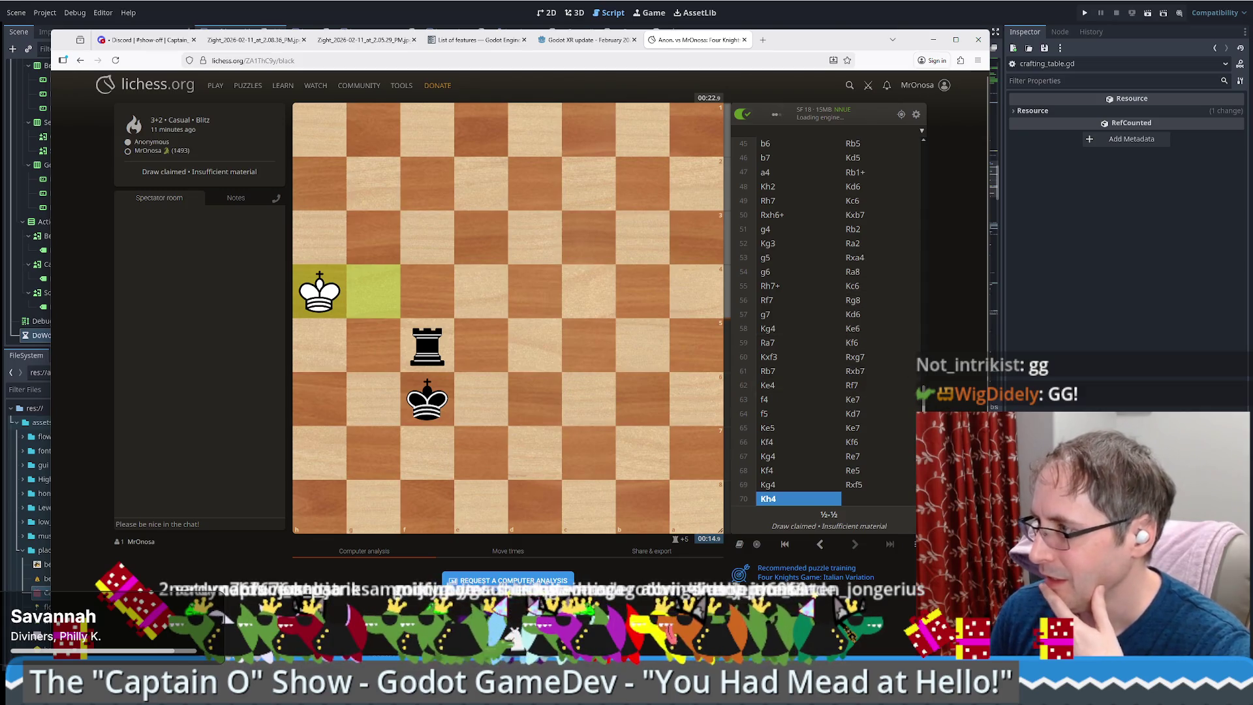
- Request a full computer analysis and jump to the position after 4...d6
scroll(915, 182, "up", 10)
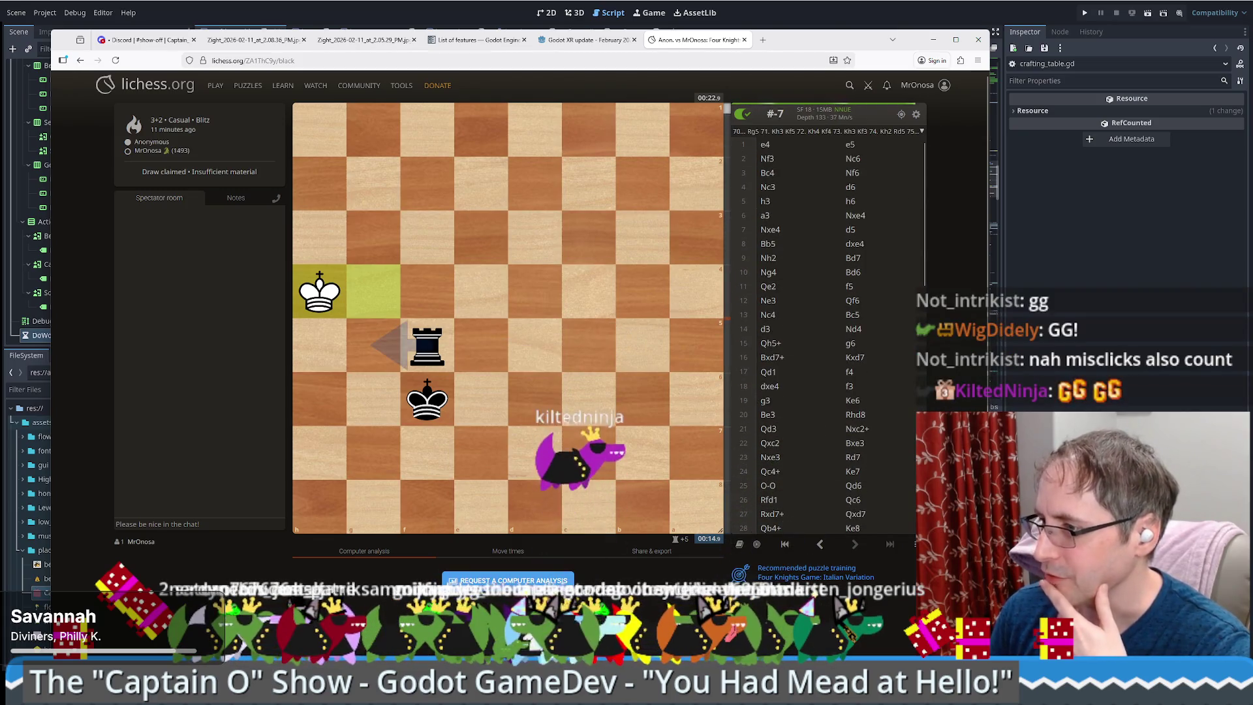
left_click(508, 581)
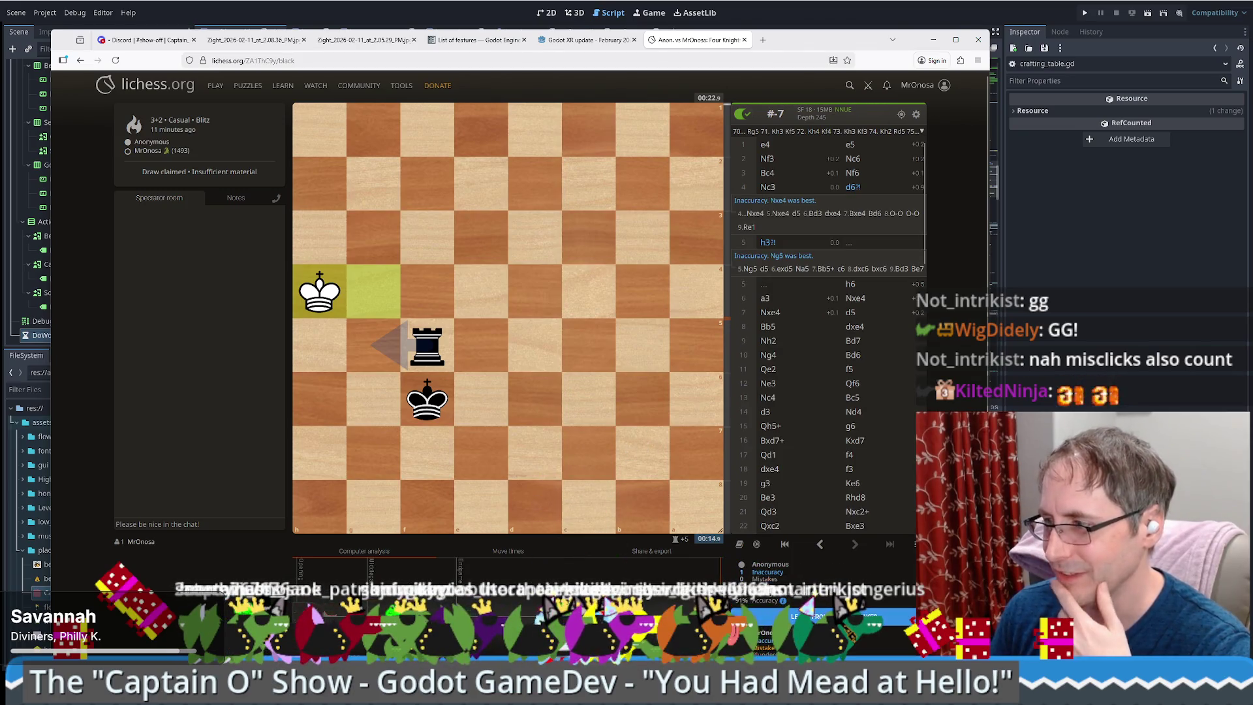
left_click(853, 187)
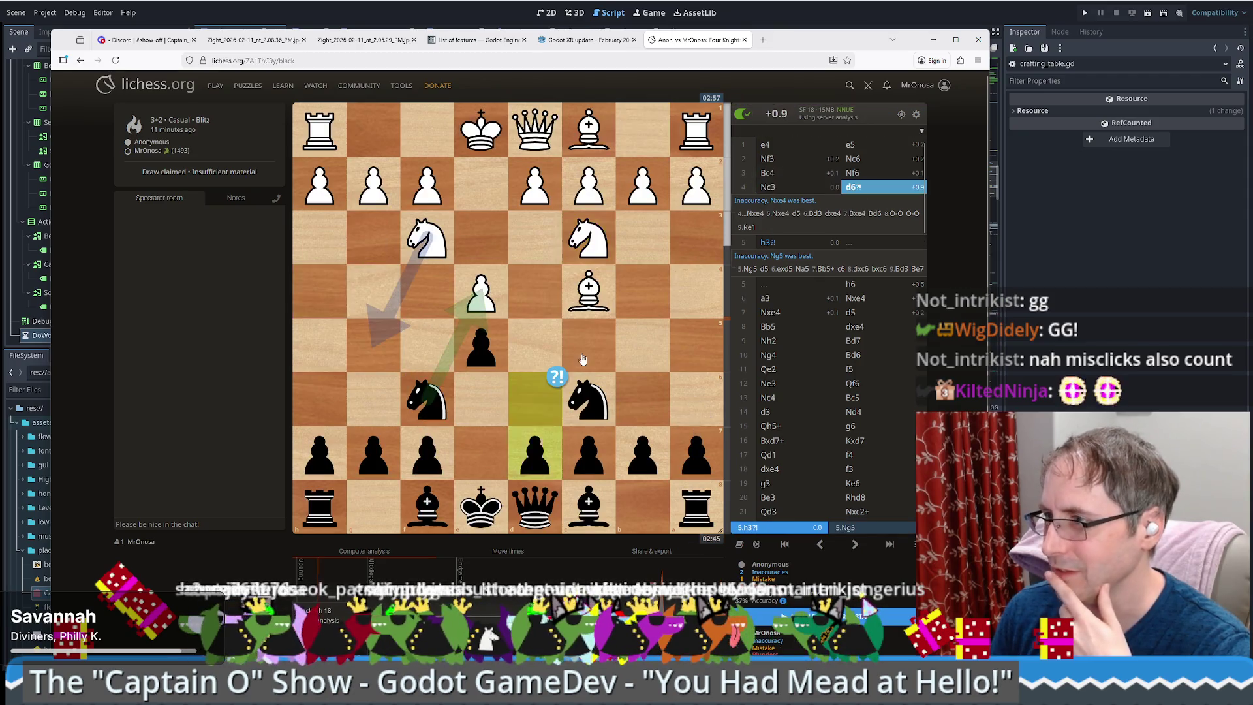
- Step through the opening moves up to Black's 7...d5
scroll(583, 361, "up", 7)
scroll(591, 359, "down", 5)
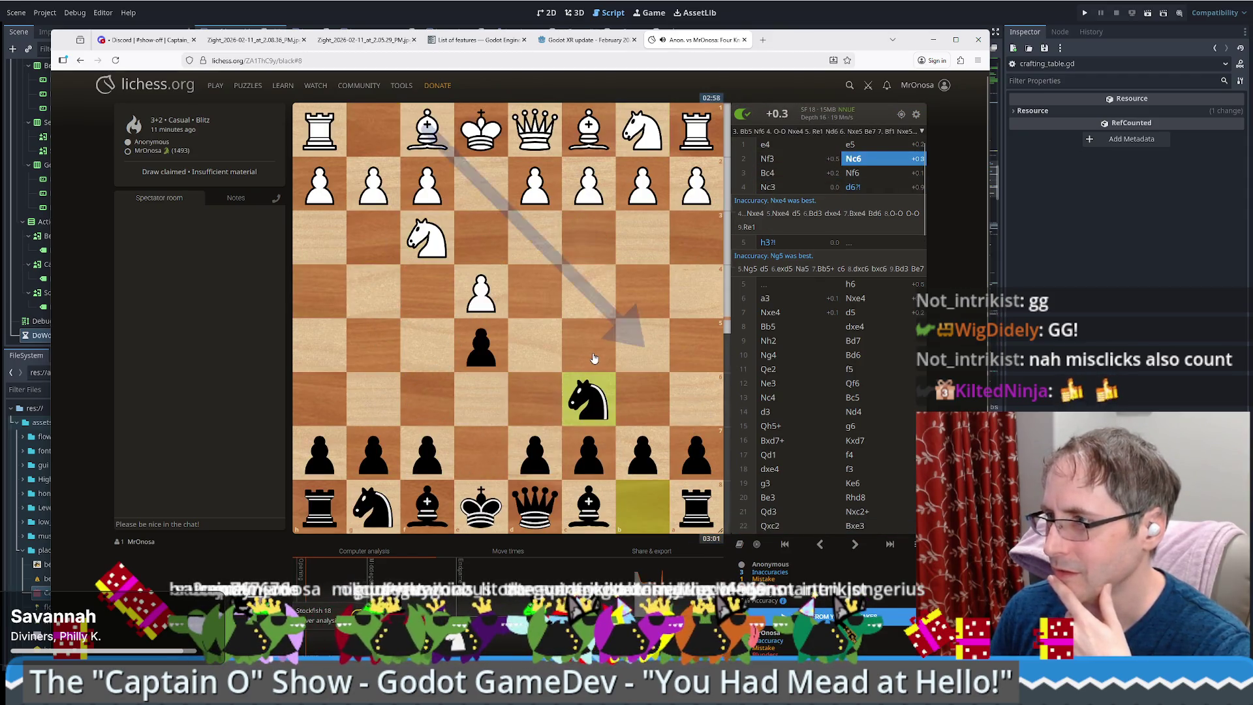
scroll(594, 357, "down", 2)
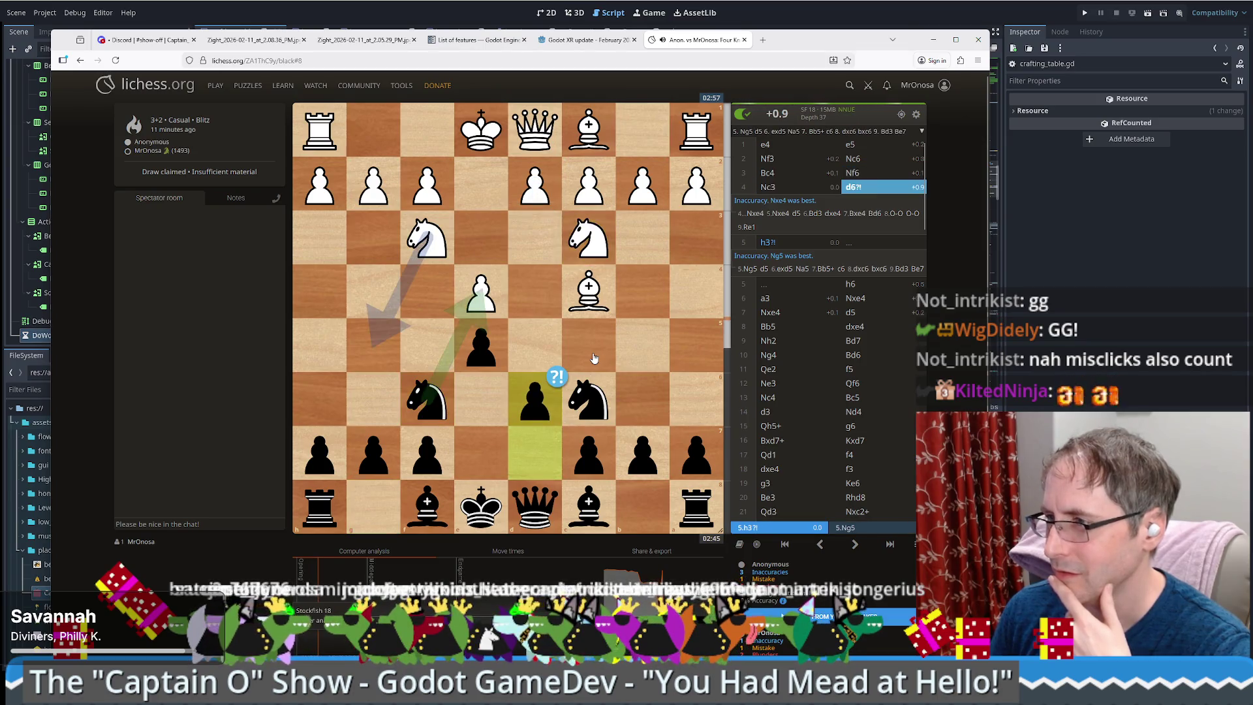
scroll(595, 355, "up", 1)
scroll(594, 356, "down", 1)
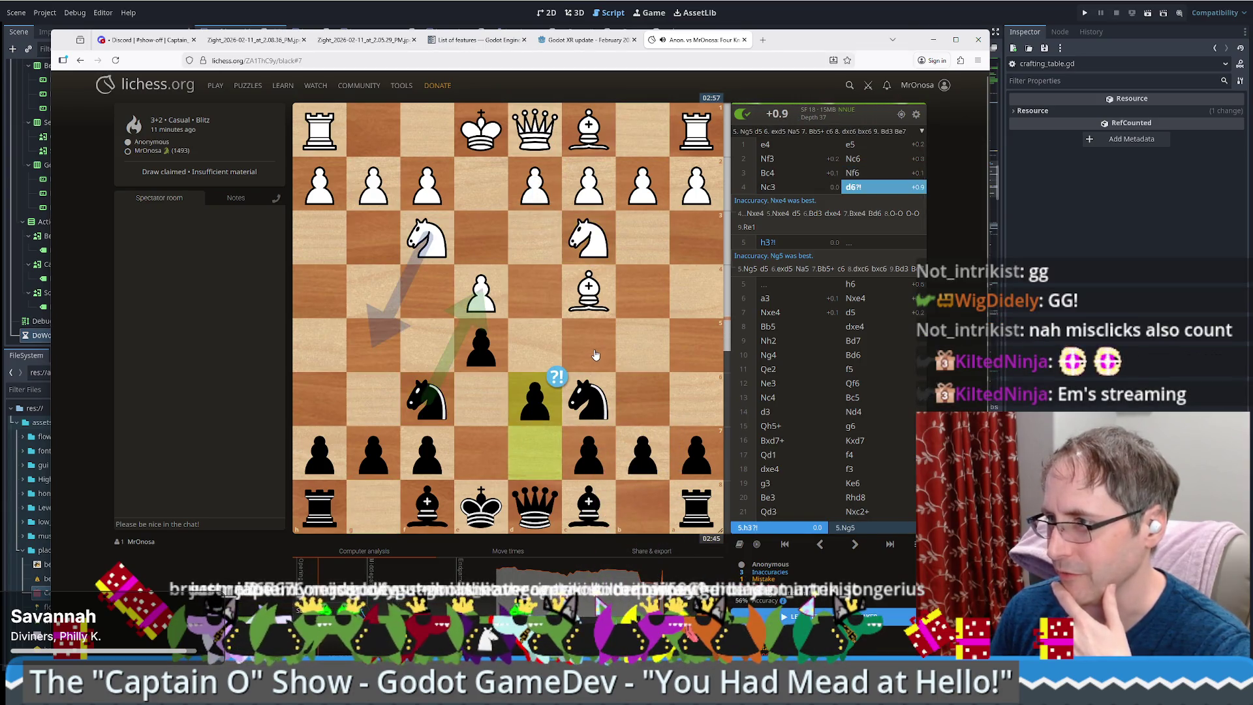
scroll(596, 354, "down", 1)
scroll(595, 355, "down", 3)
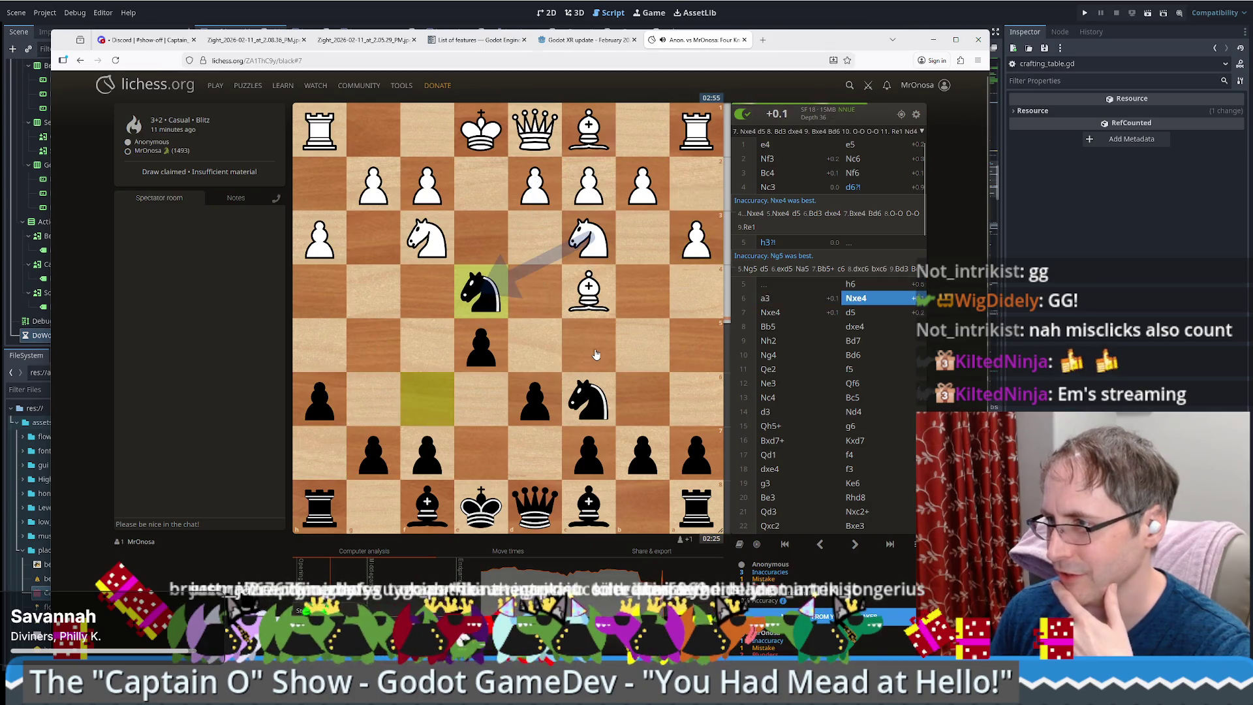
scroll(596, 354, "down", 1)
scroll(595, 354, "down", 1)
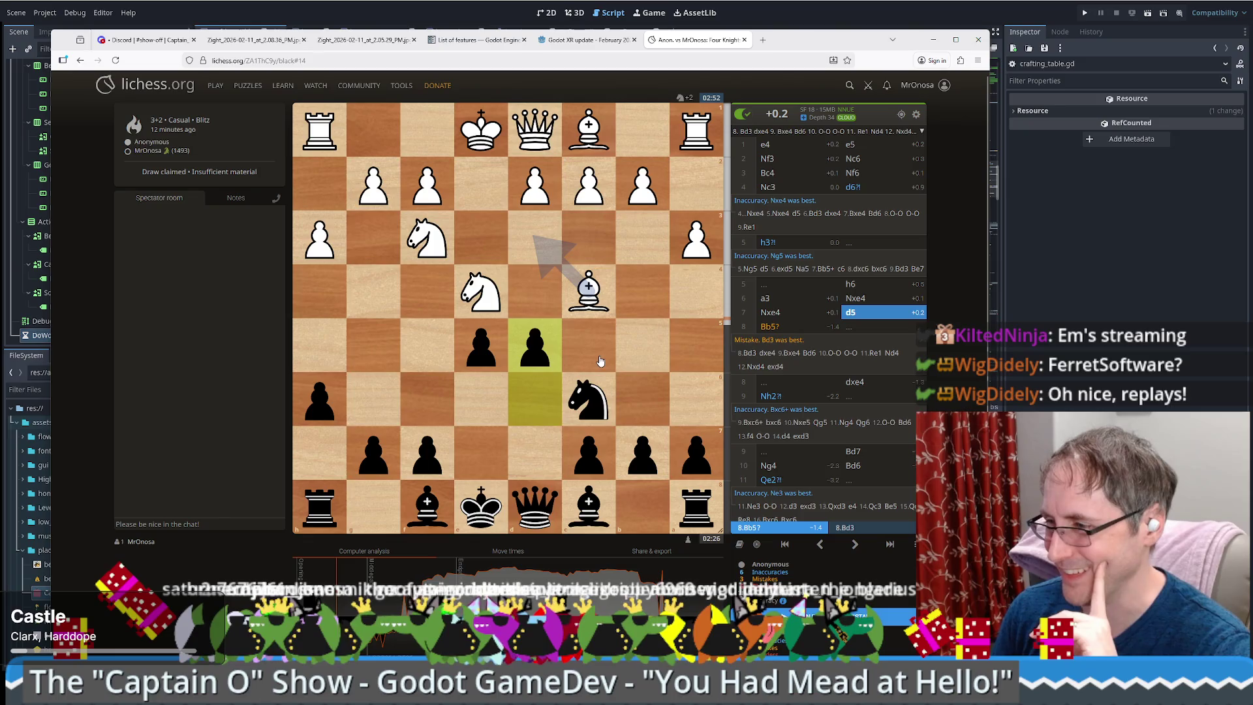
- Jump to the flagged blunder at move 61 and step forward one move
left_click(662, 578)
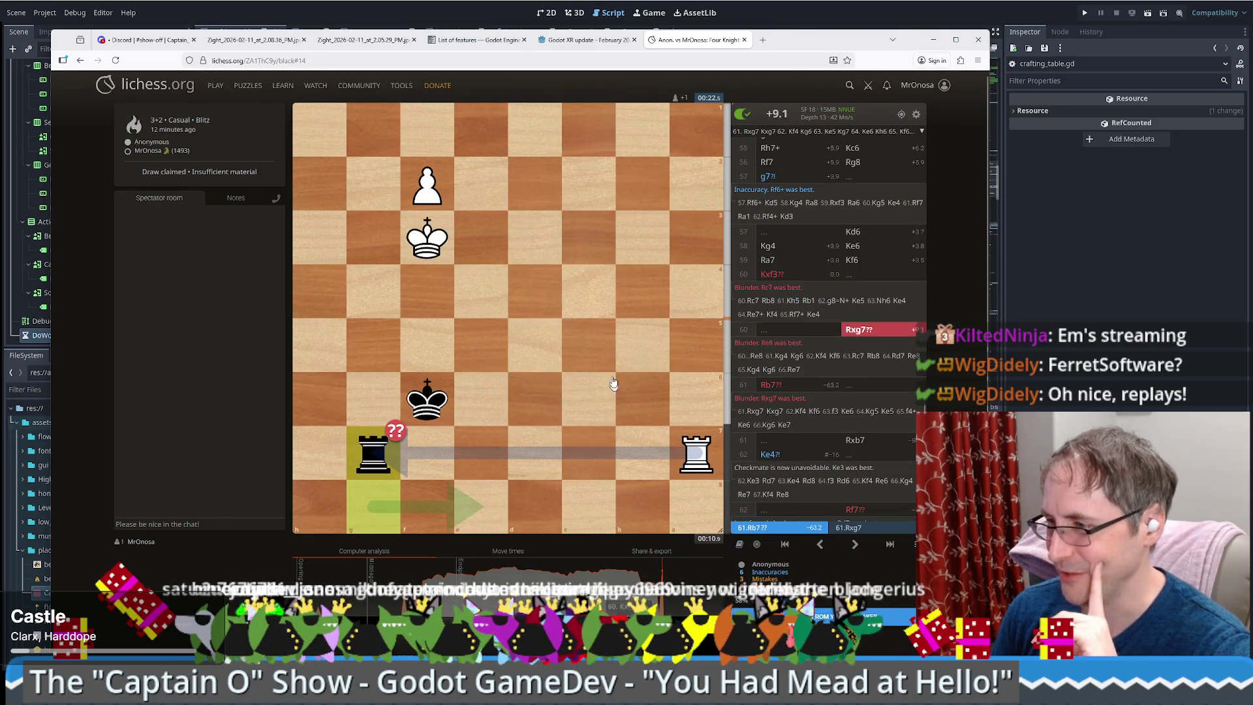
key("Right")
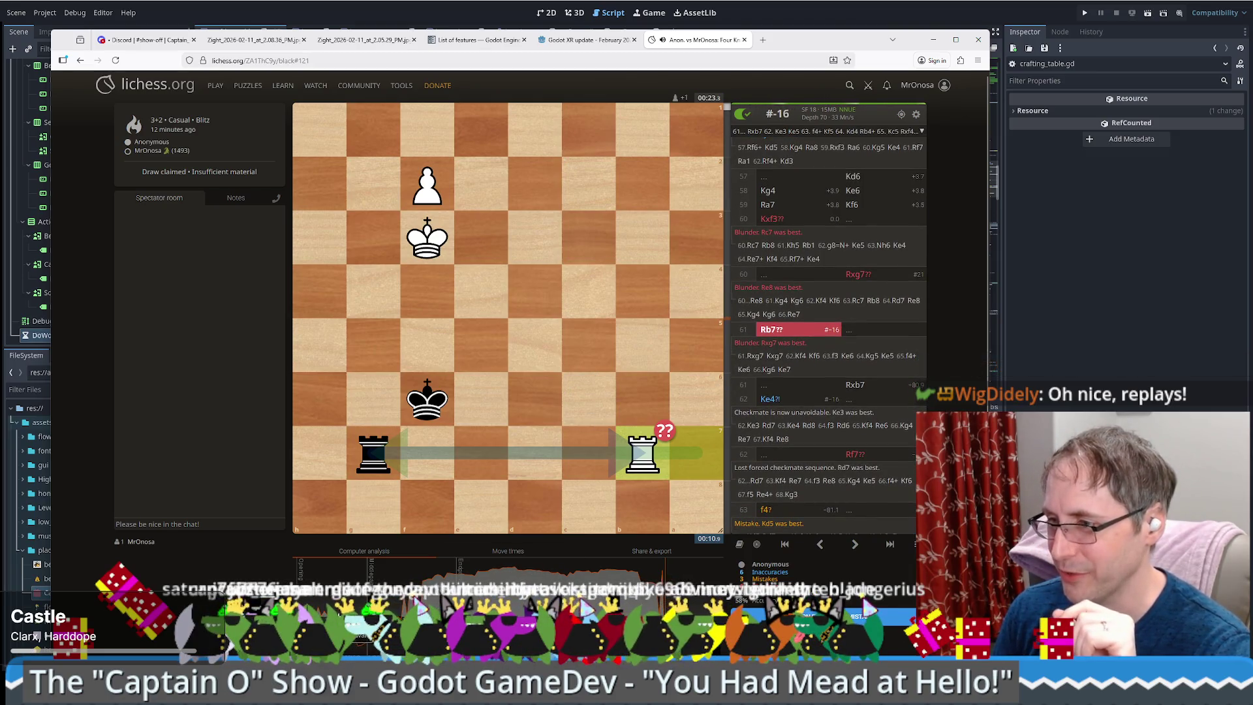
scroll(536, 339, "up", 20)
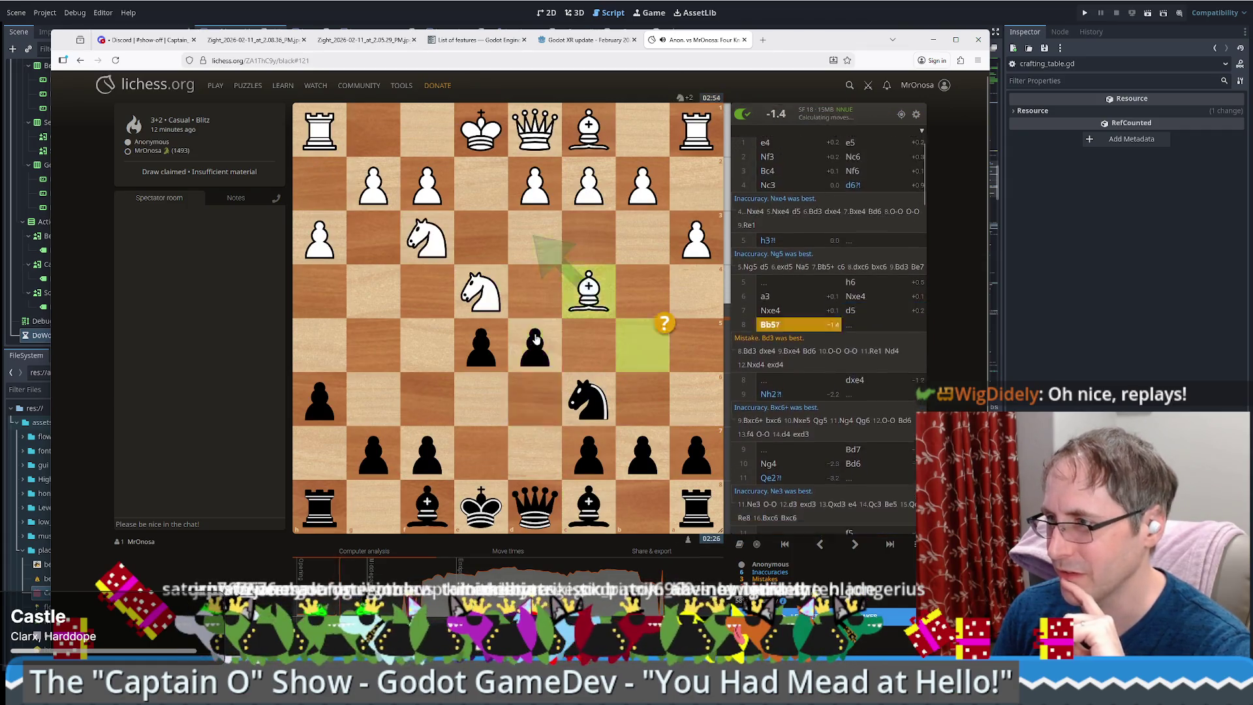
scroll(536, 339, "up", 13)
- Step from 14...Nd4 through move 15 to 16.Bxd7+, where 15...g6? is flagged
scroll(536, 334, "down", 15)
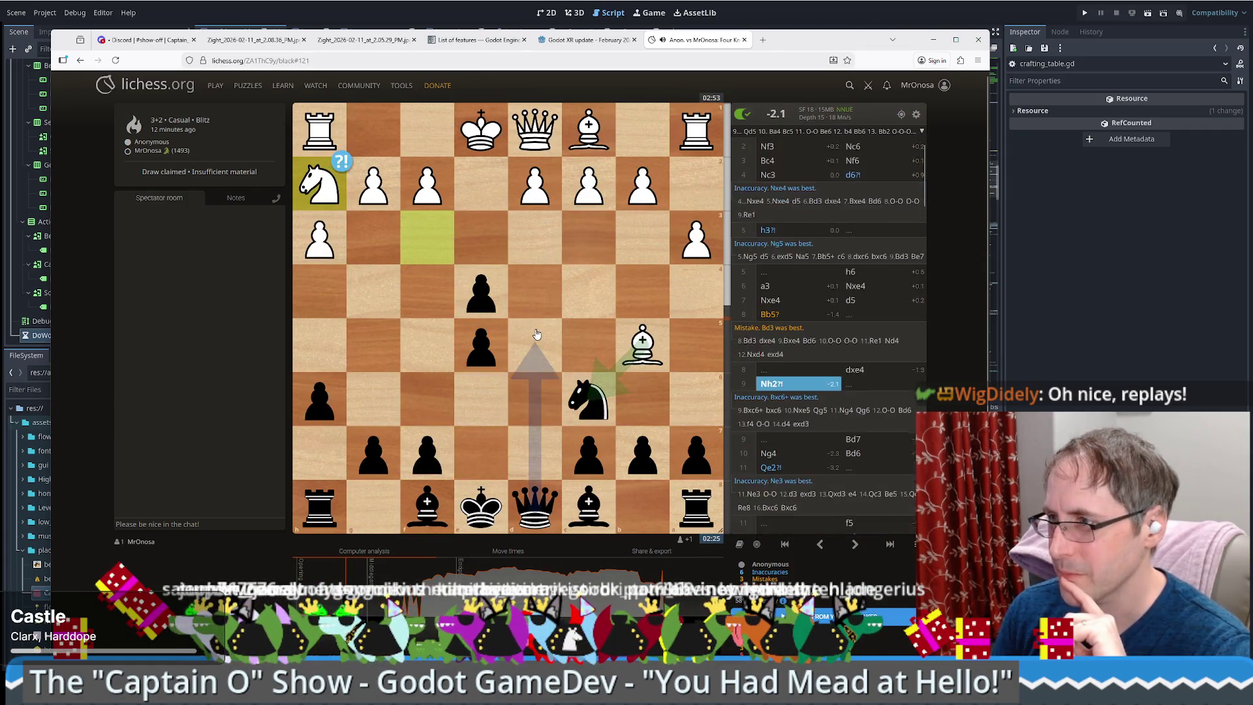
scroll(537, 335, "up", 4)
scroll(538, 331, "down", 2)
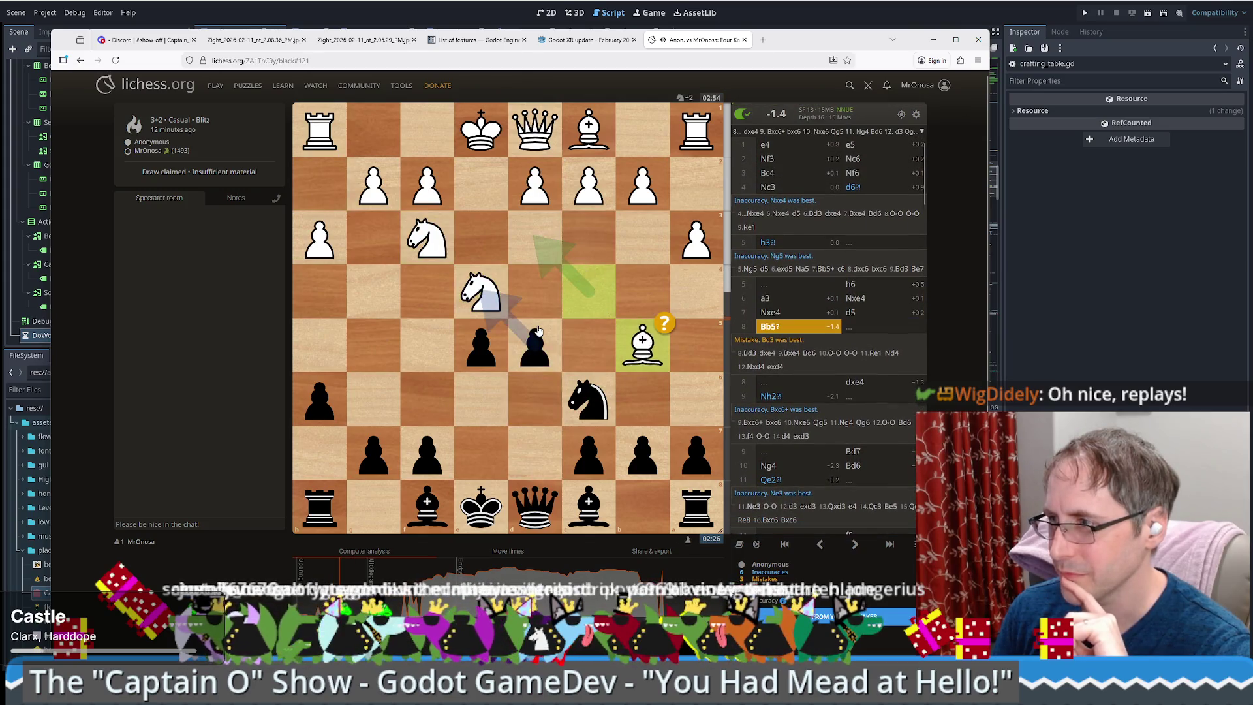
scroll(538, 332, "down", 2)
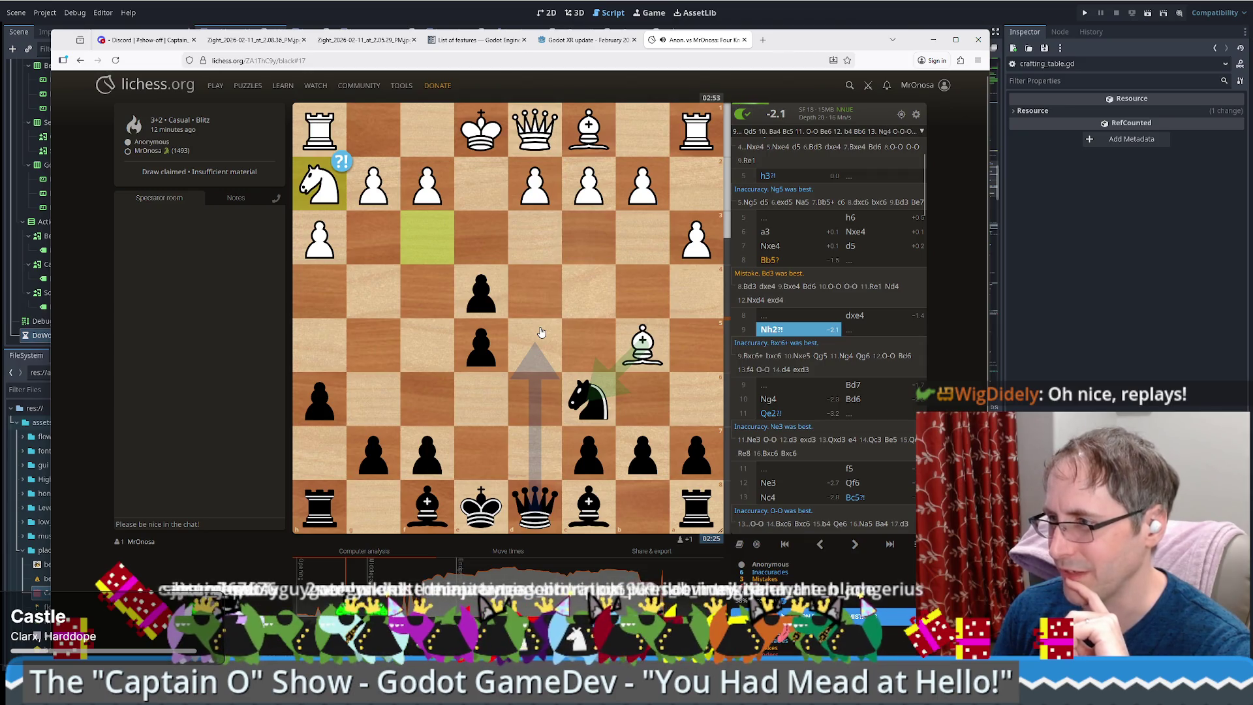
scroll(541, 332, "down", 1)
scroll(542, 332, "up", 1)
scroll(541, 333, "down", 1)
scroll(542, 333, "up", 1)
scroll(542, 333, "down", 1)
scroll(542, 333, "down", 1)
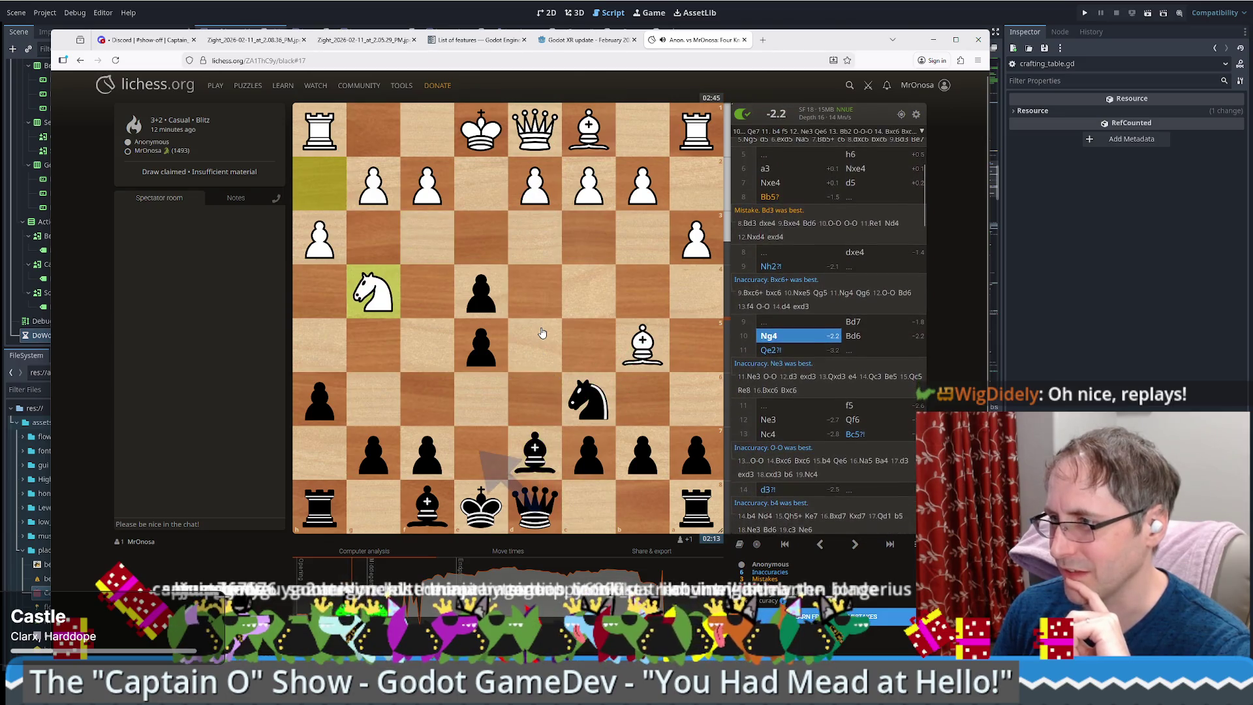
scroll(542, 333, "down", 1)
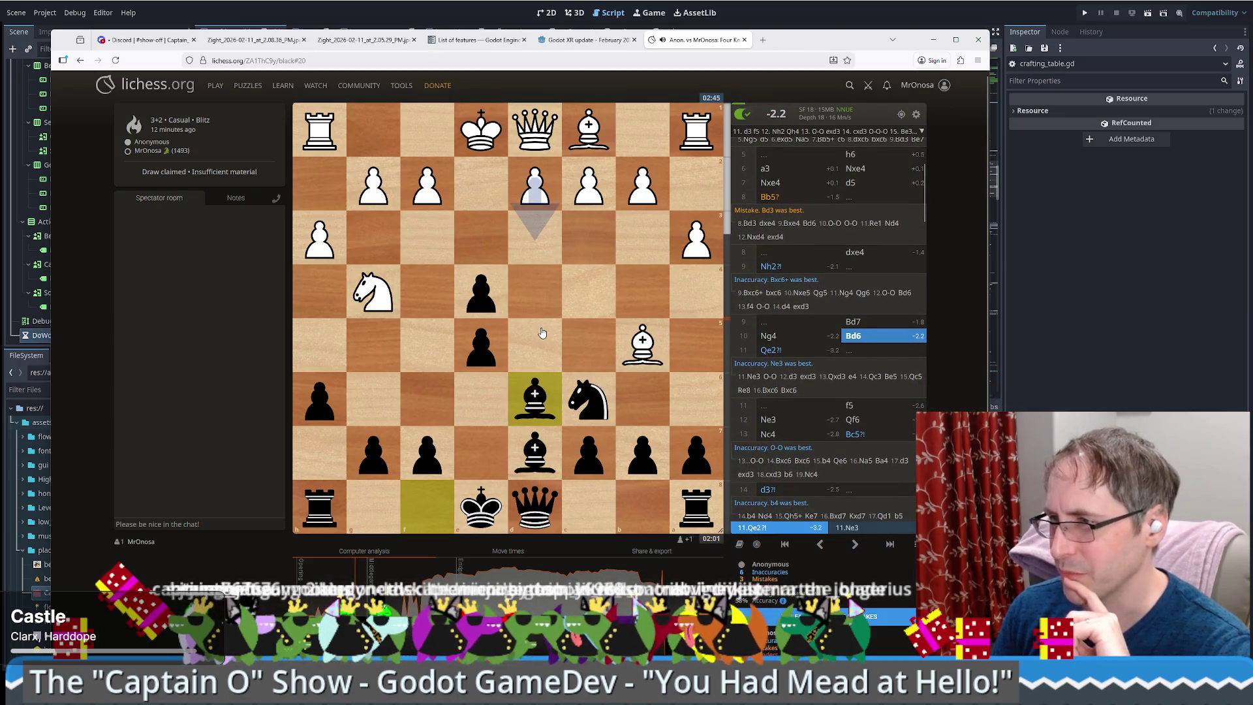
scroll(542, 333, "up", 1)
scroll(542, 333, "down", 1)
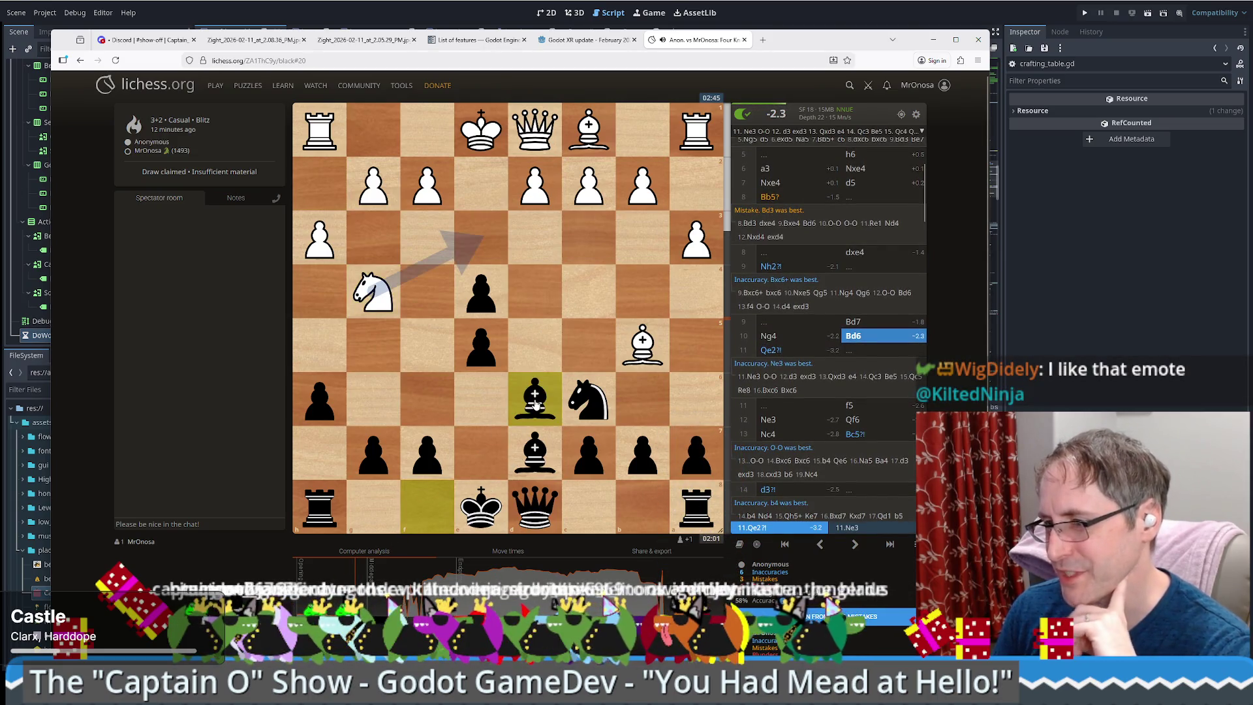
scroll(535, 403, "up", 1)
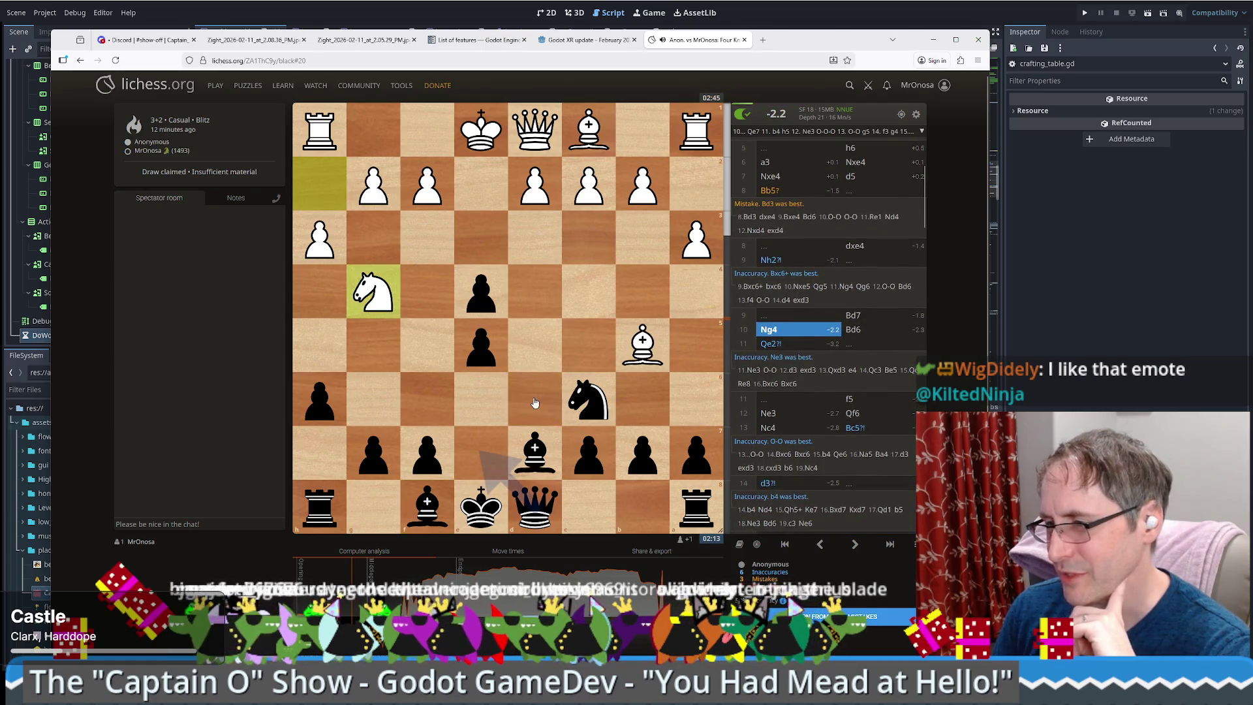
scroll(535, 403, "down", 1)
scroll(536, 402, "up", 1)
scroll(535, 401, "down", 1)
scroll(545, 383, "down", 1)
scroll(553, 364, "up", 1)
scroll(562, 344, "down", 1)
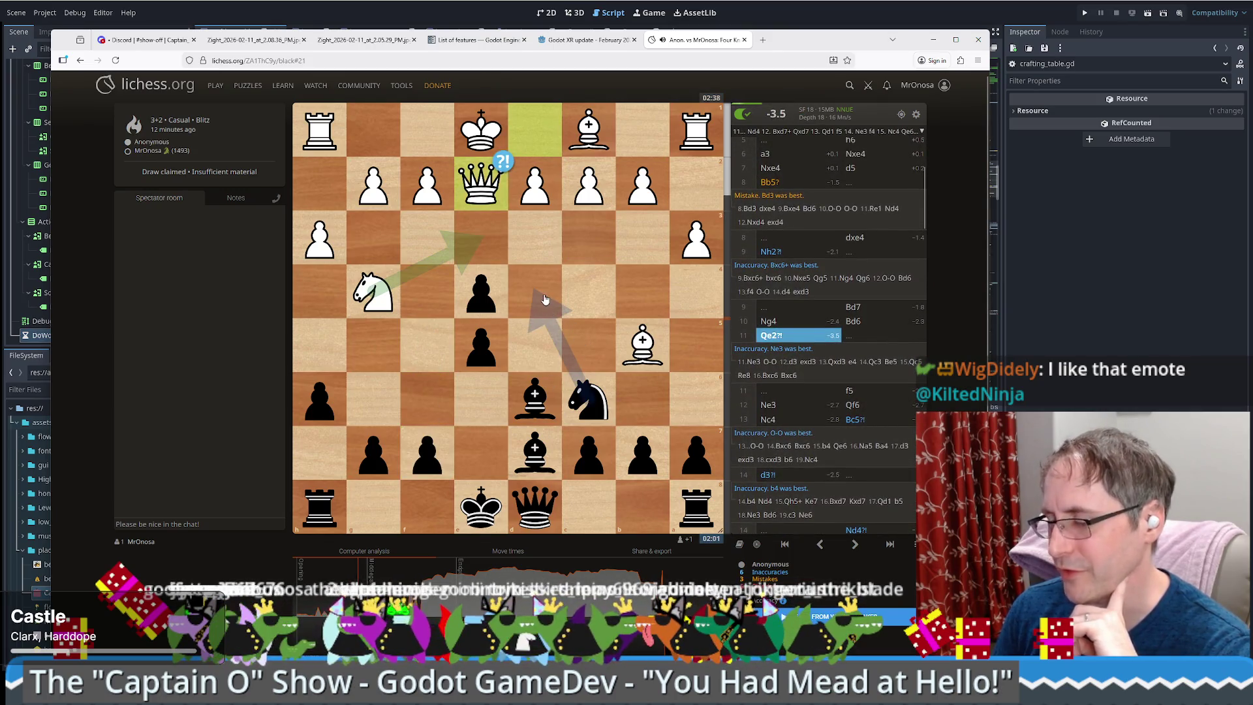
scroll(545, 299, "down", 1)
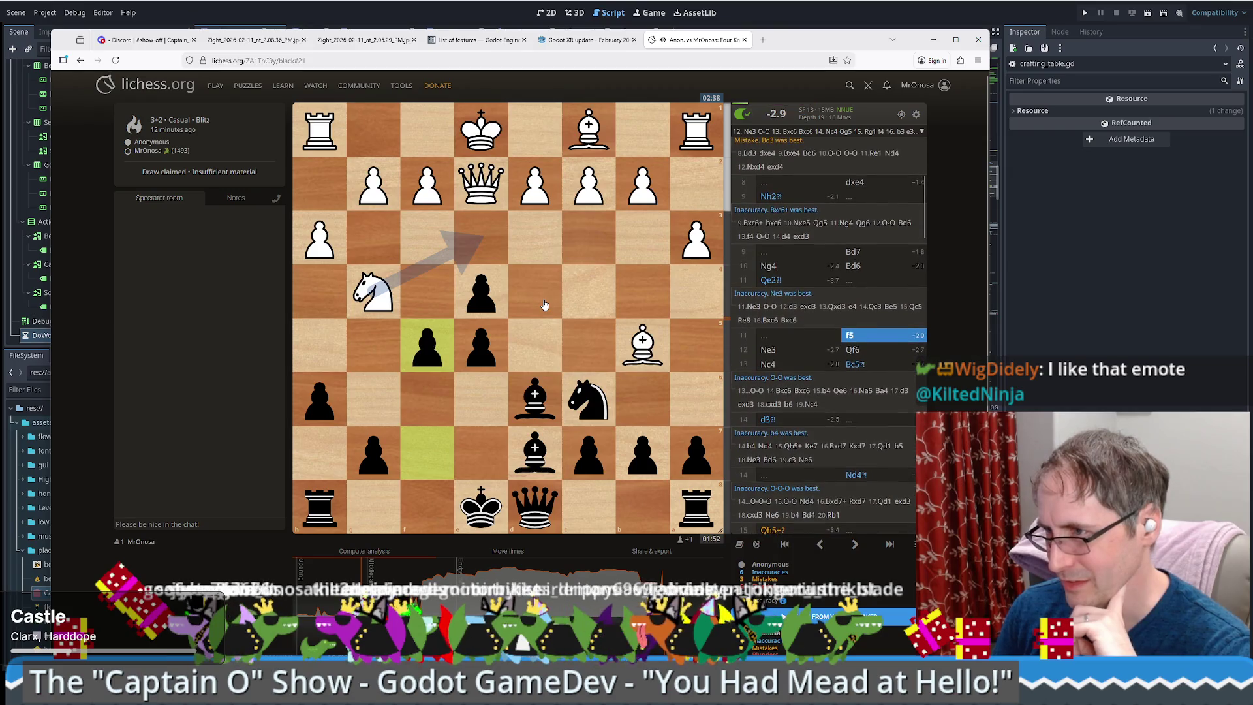
scroll(544, 303, "down", 1)
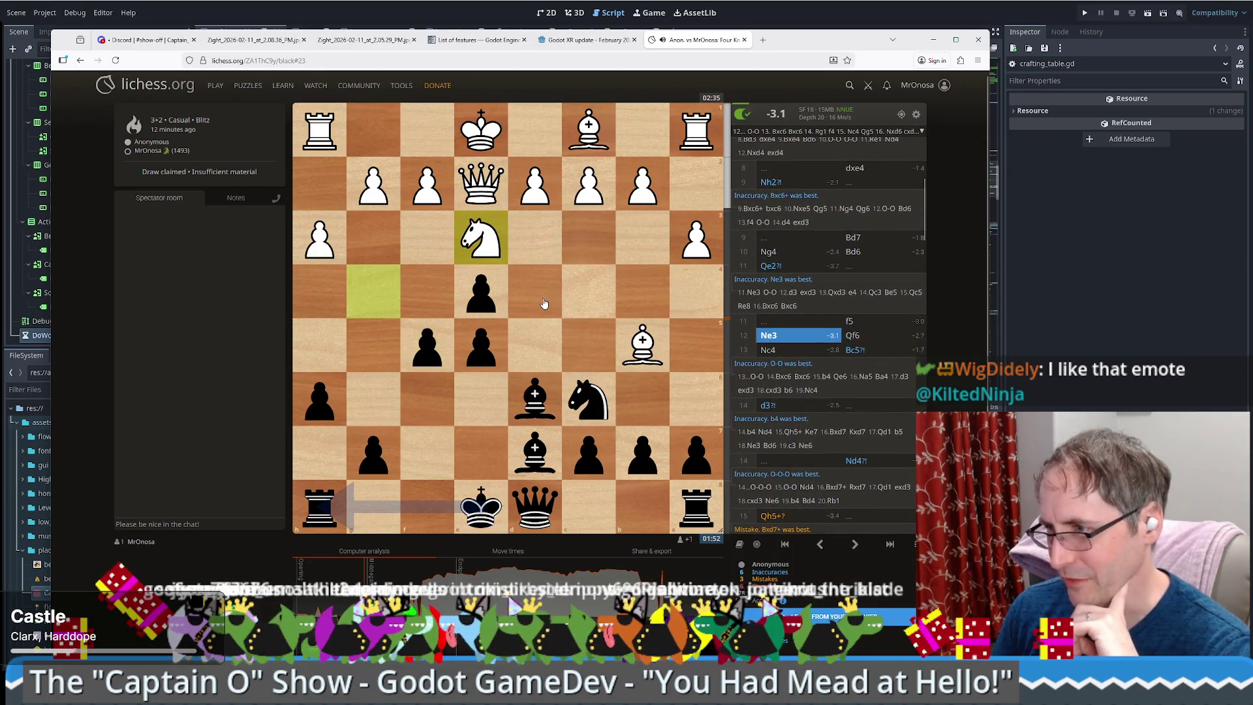
scroll(545, 303, "down", 1)
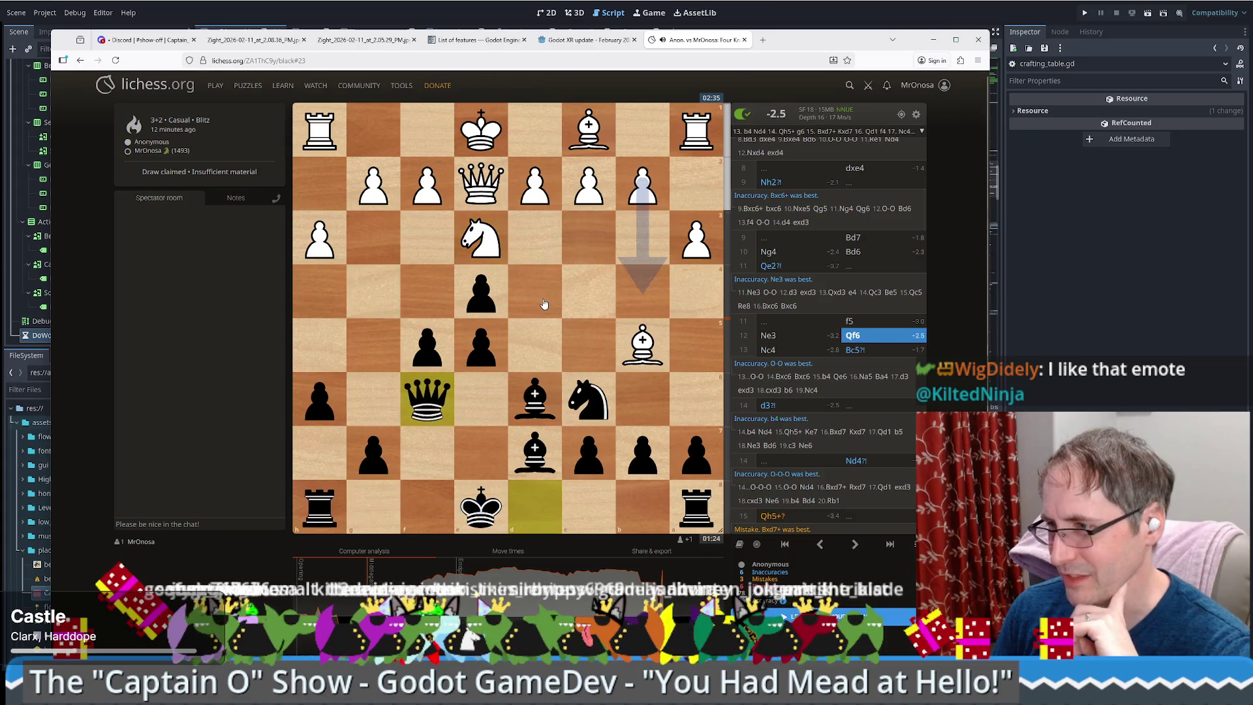
scroll(545, 303, "down", 3)
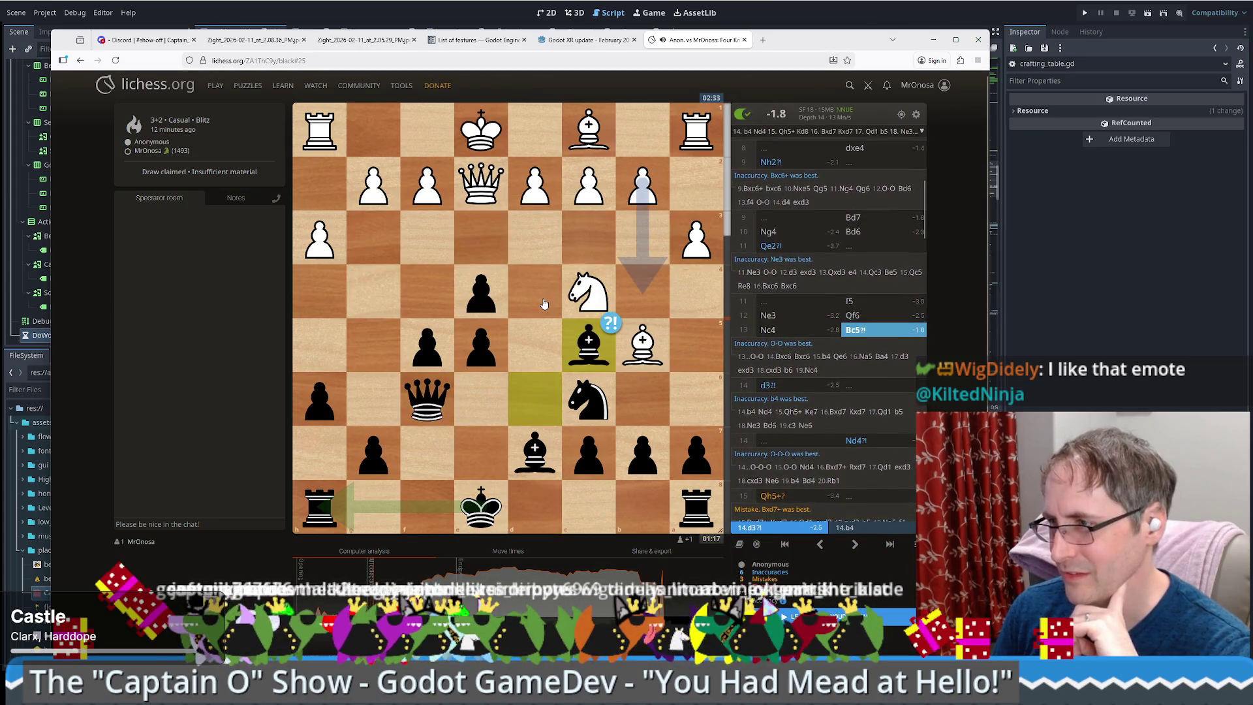
scroll(544, 303, "down", 1)
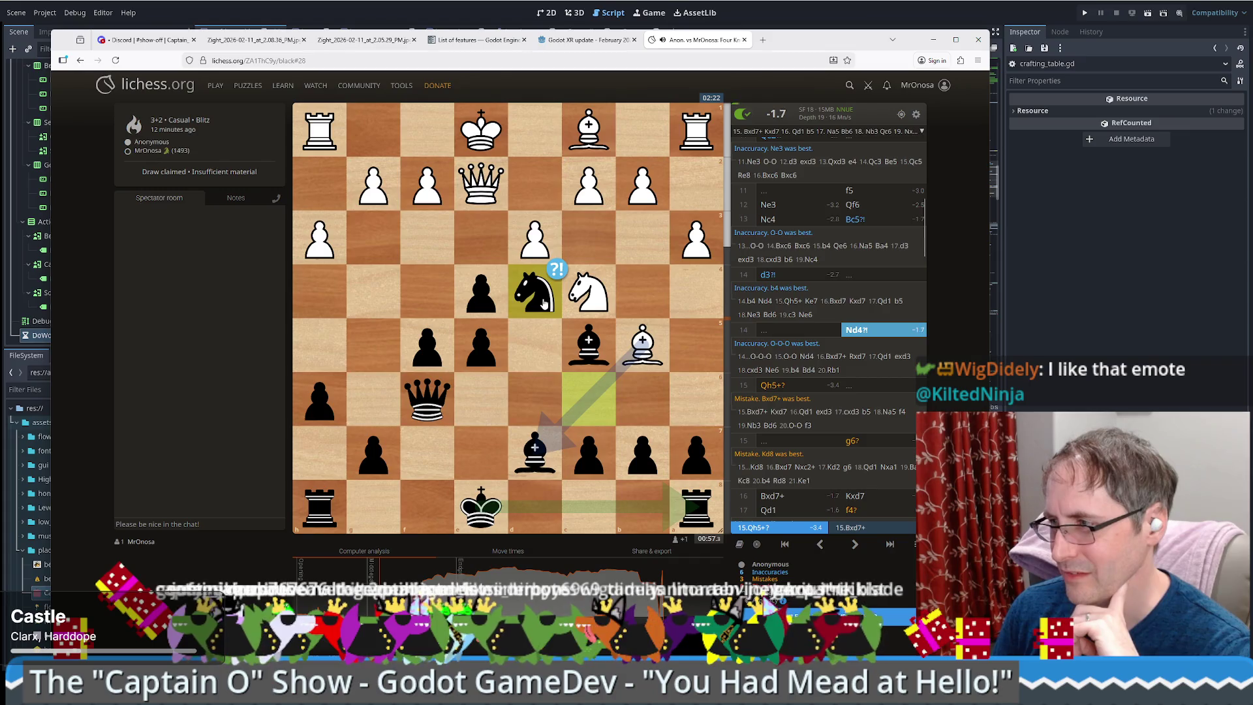
scroll(545, 303, "down", 1)
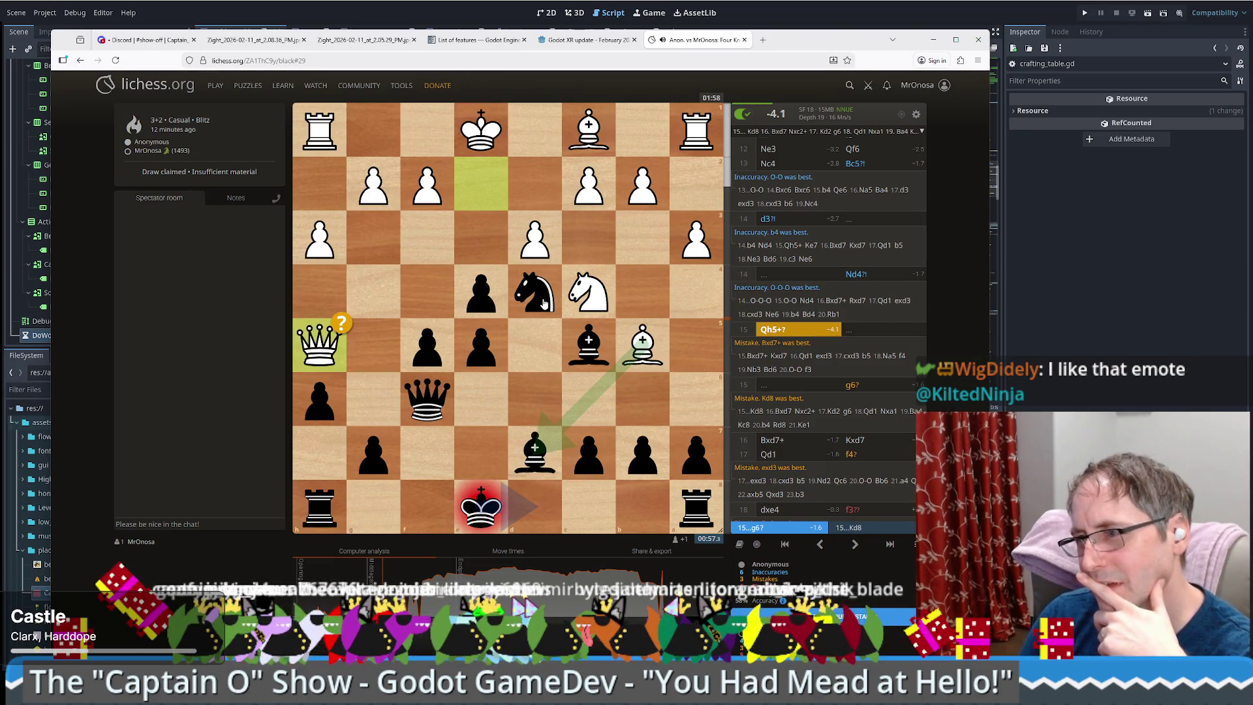
scroll(544, 303, "down", 1)
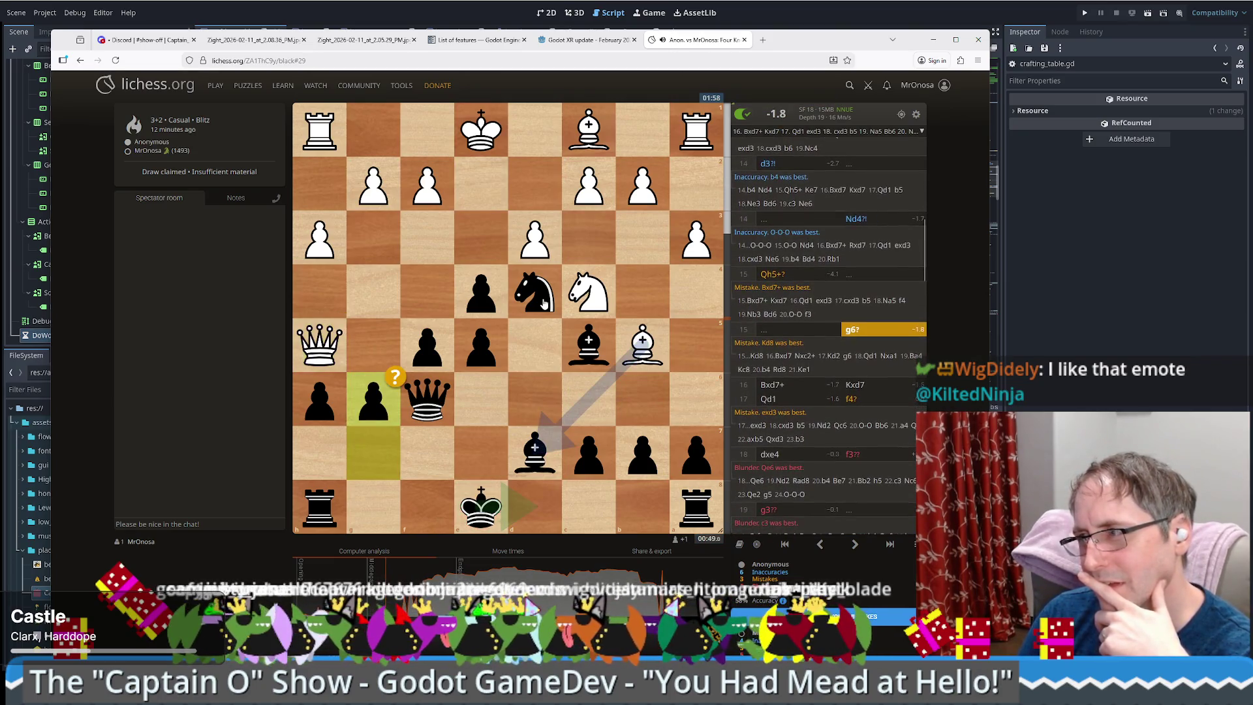
scroll(544, 303, "up", 1)
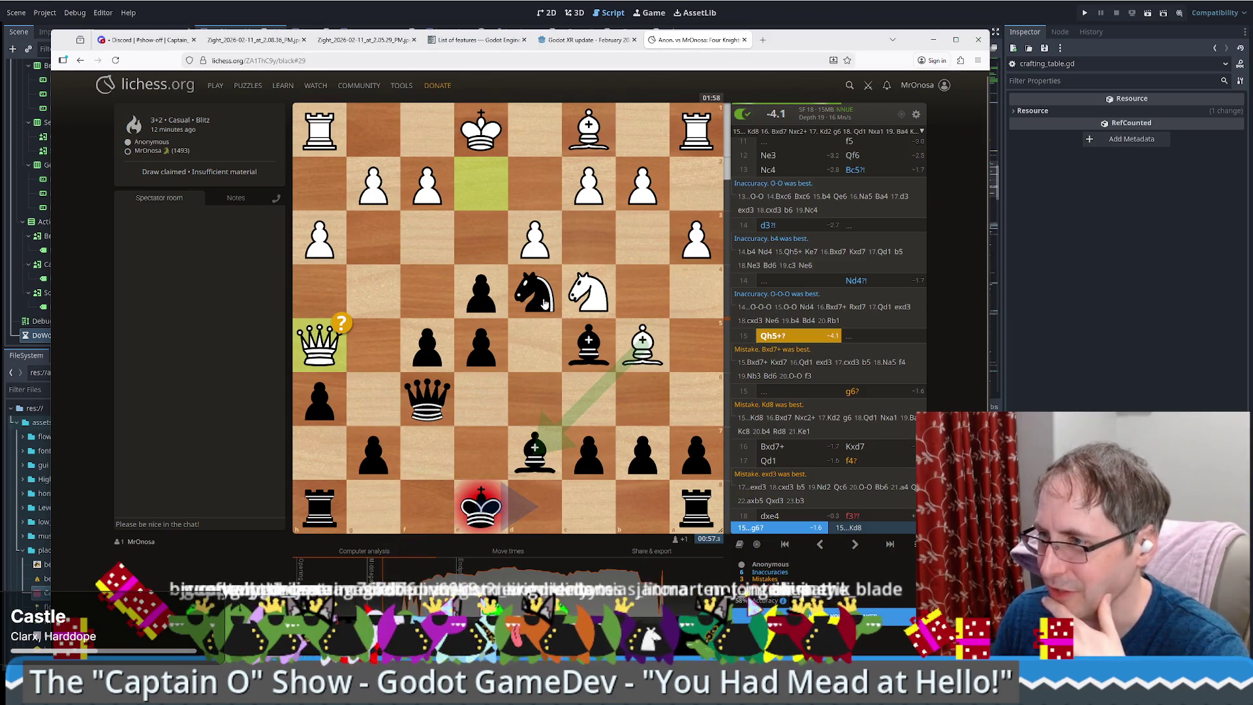
scroll(544, 303, "down", 1)
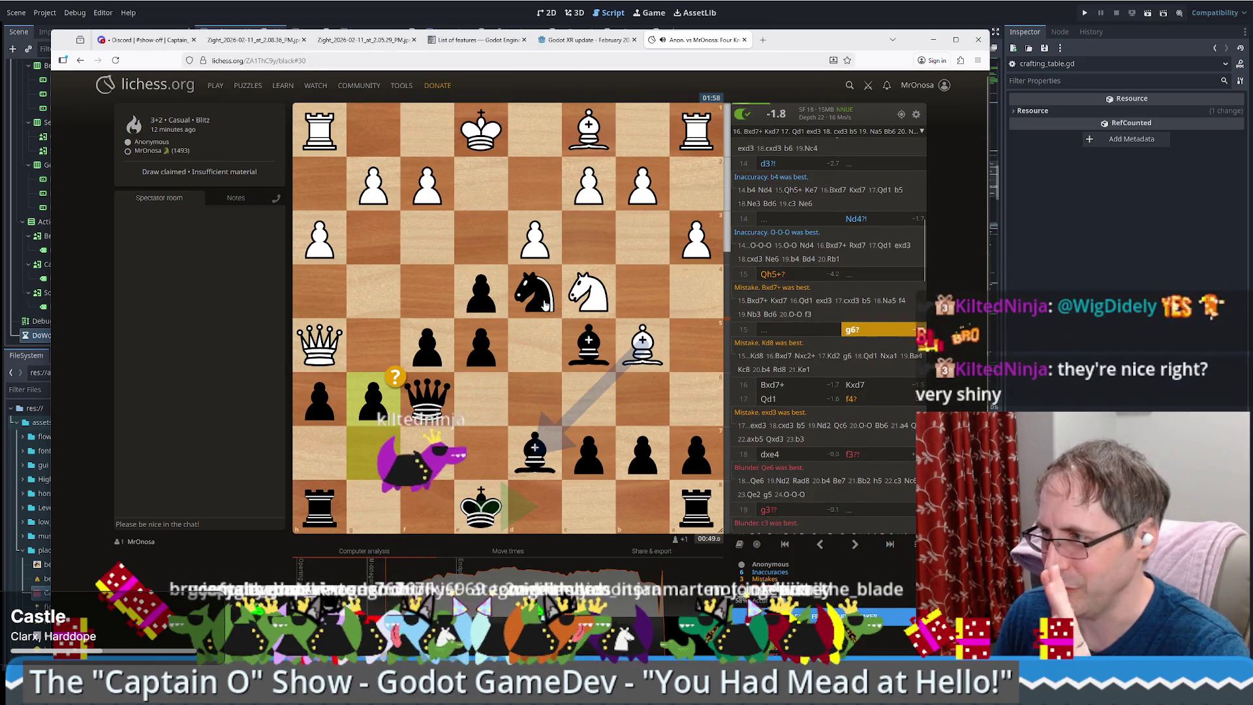
scroll(544, 303, "down", 3)
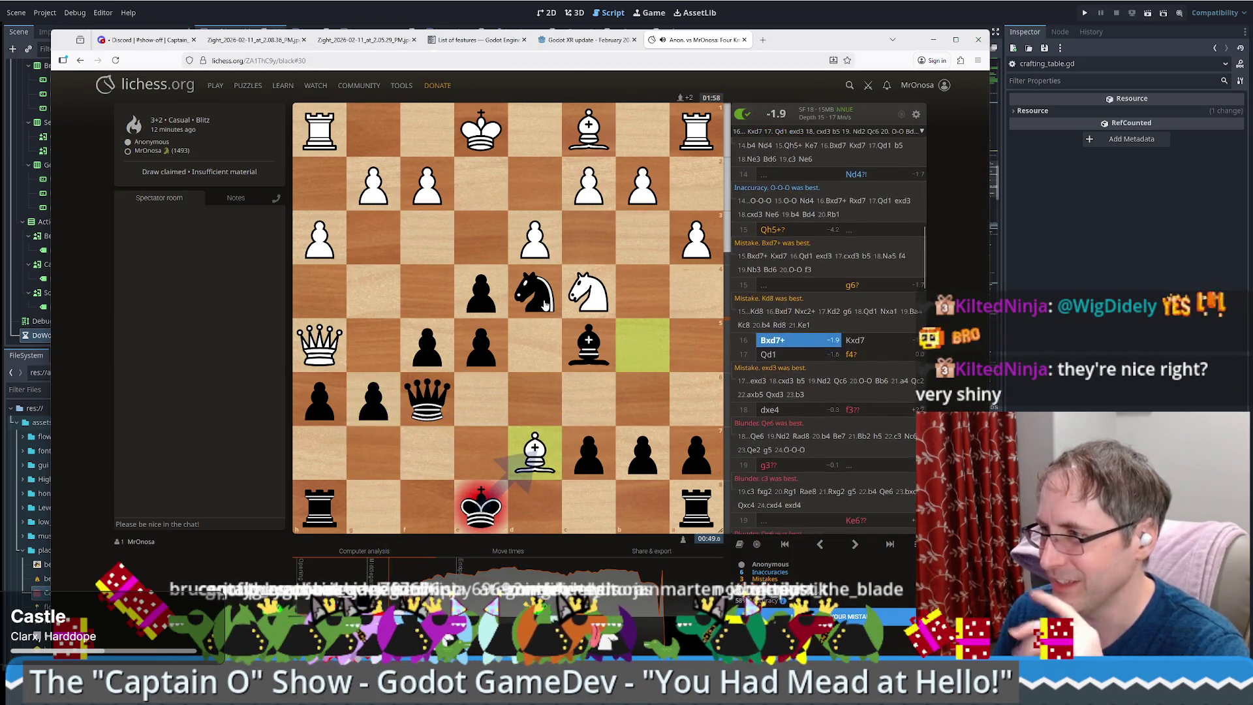
- Step back and forth through the analysed moves, reviewing the marked blunders
scroll(545, 303, "down", 1)
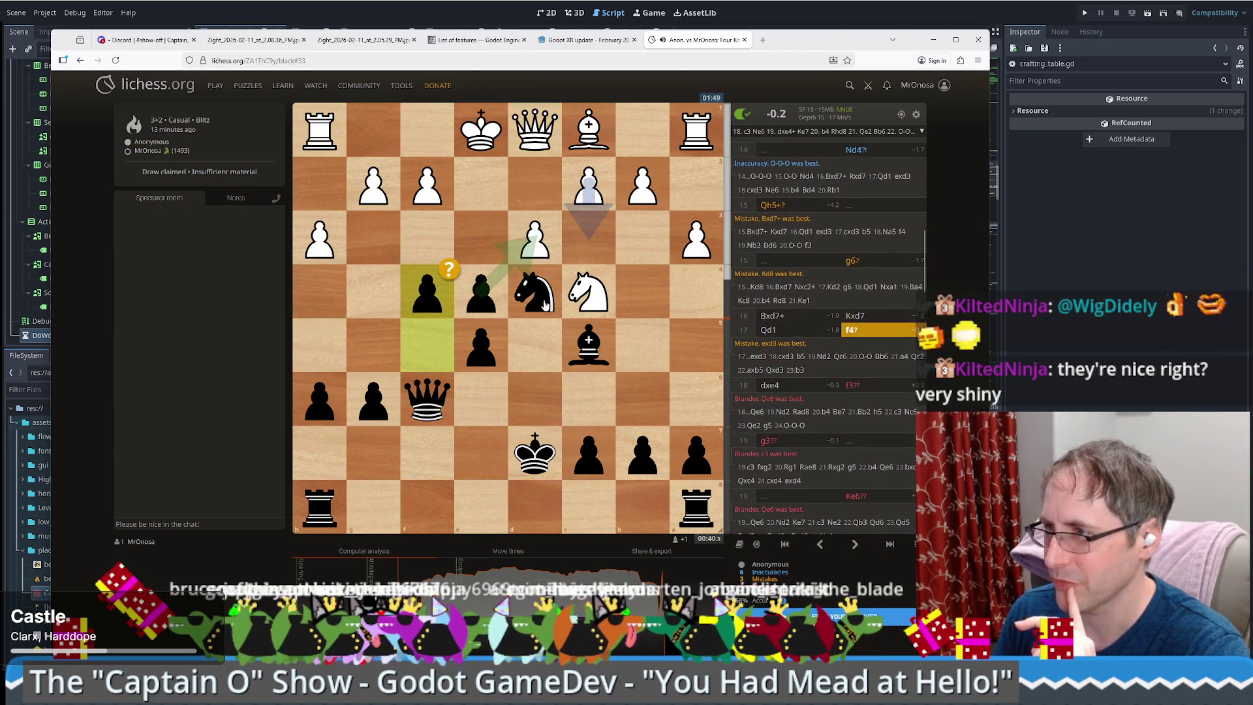
scroll(545, 303, "up", 1)
scroll(544, 303, "down", 1)
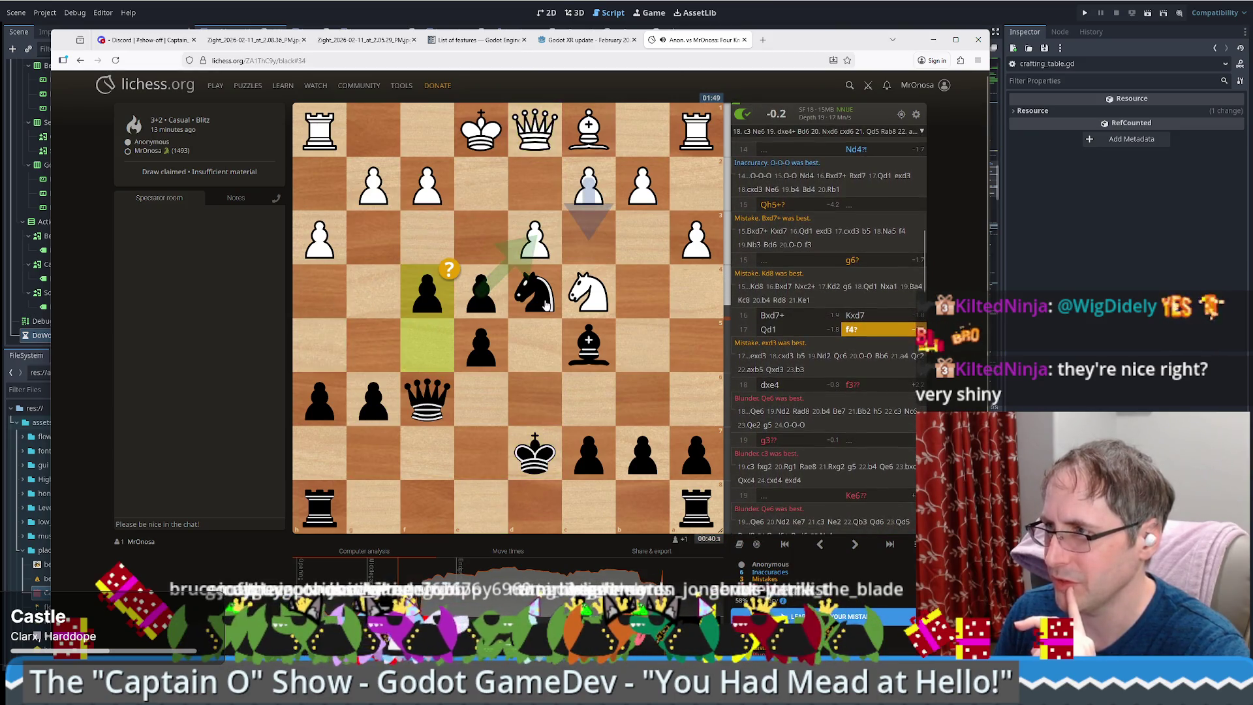
scroll(545, 302, "down", 1)
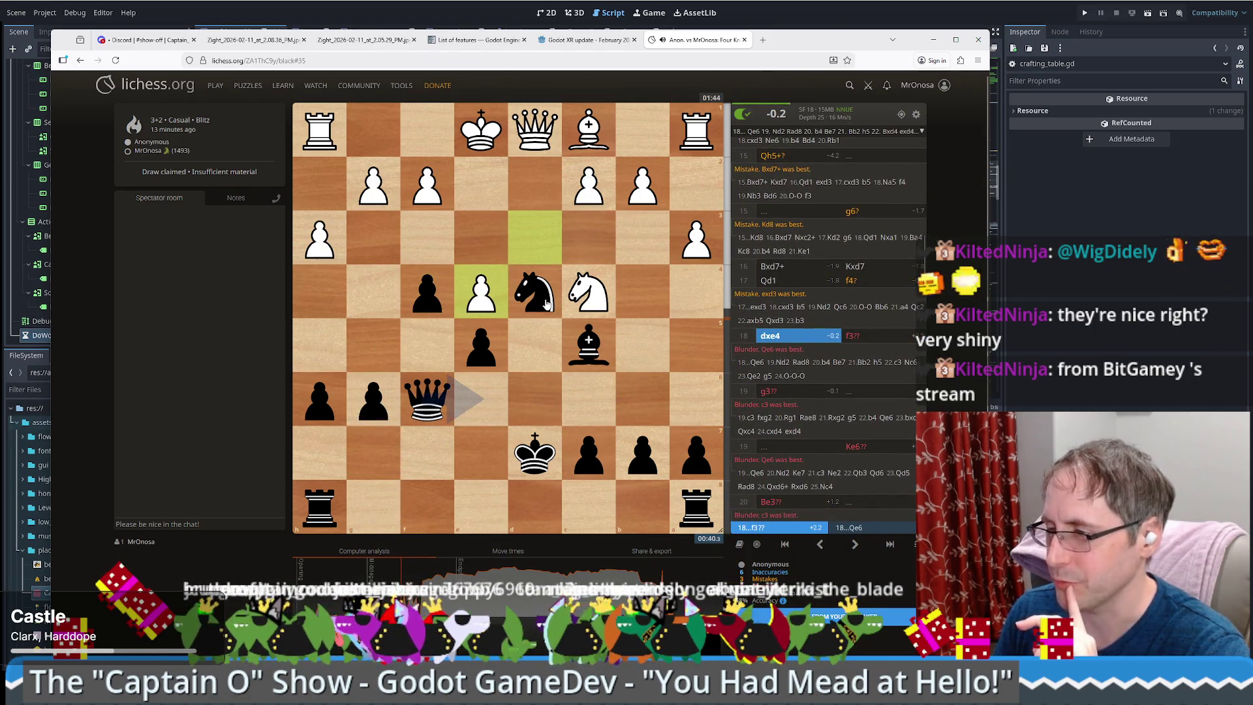
scroll(547, 304, "down", 1)
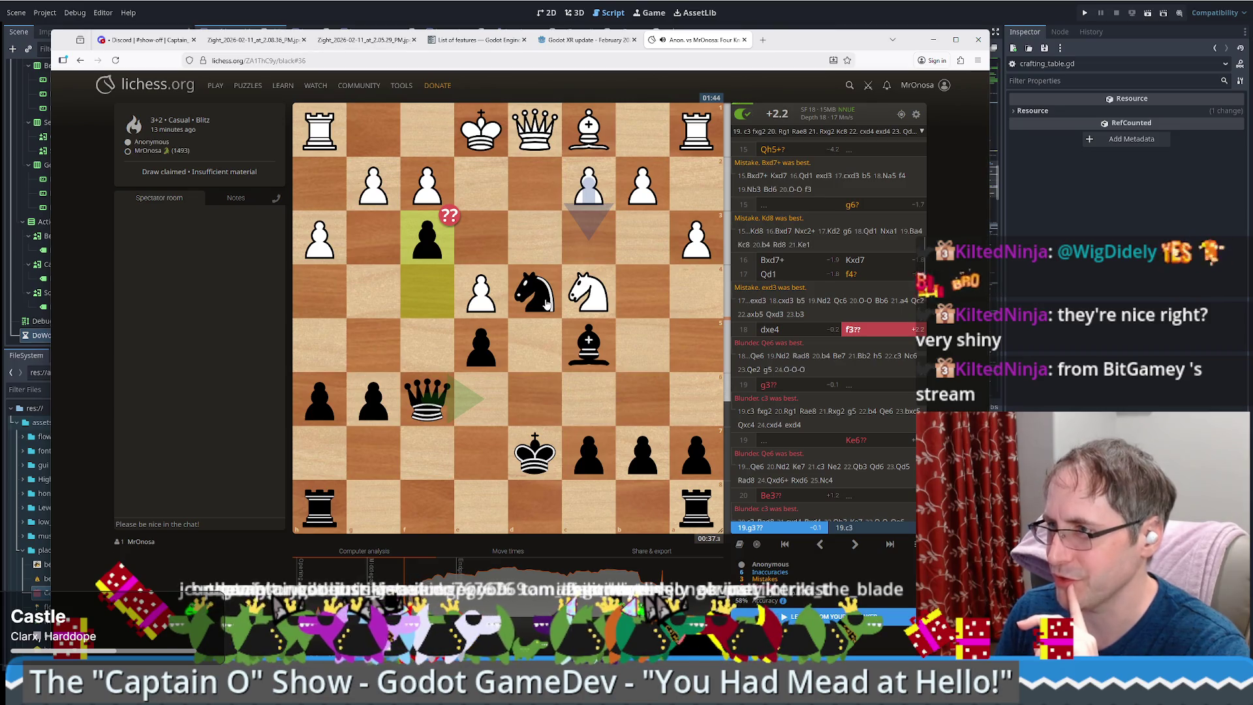
scroll(547, 303, "down", 1)
scroll(548, 304, "up", 1)
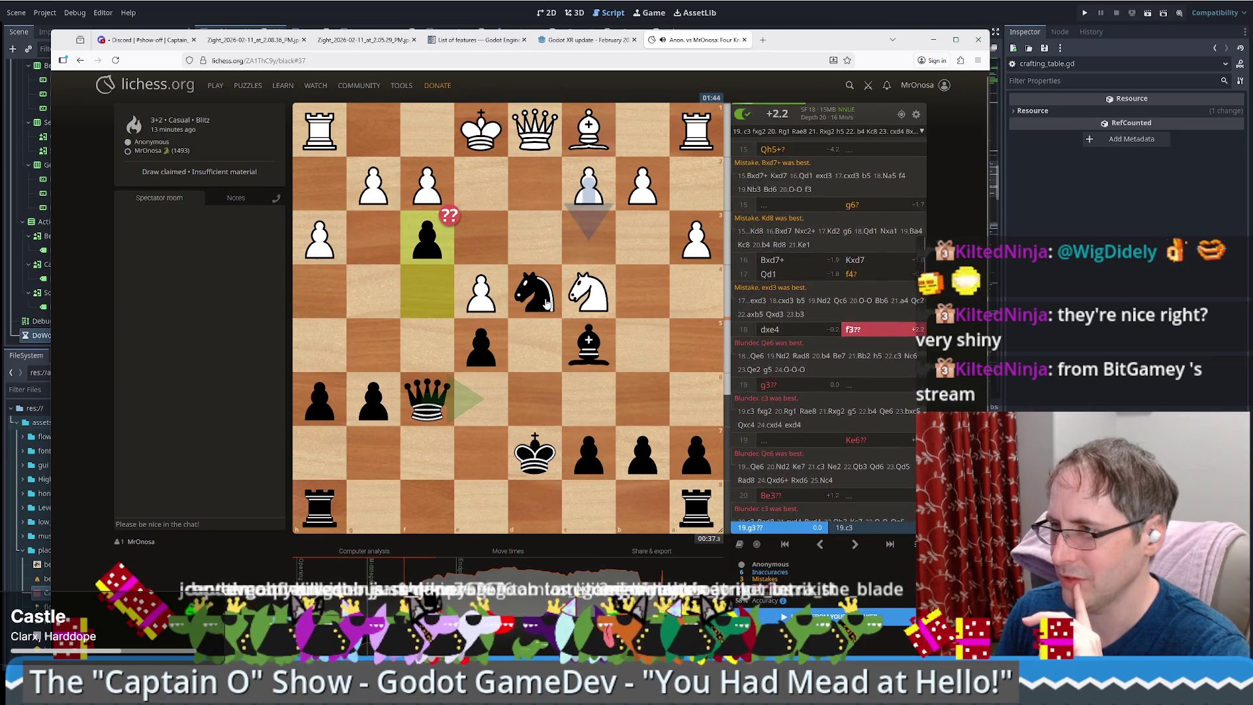
scroll(547, 303, "down", 1)
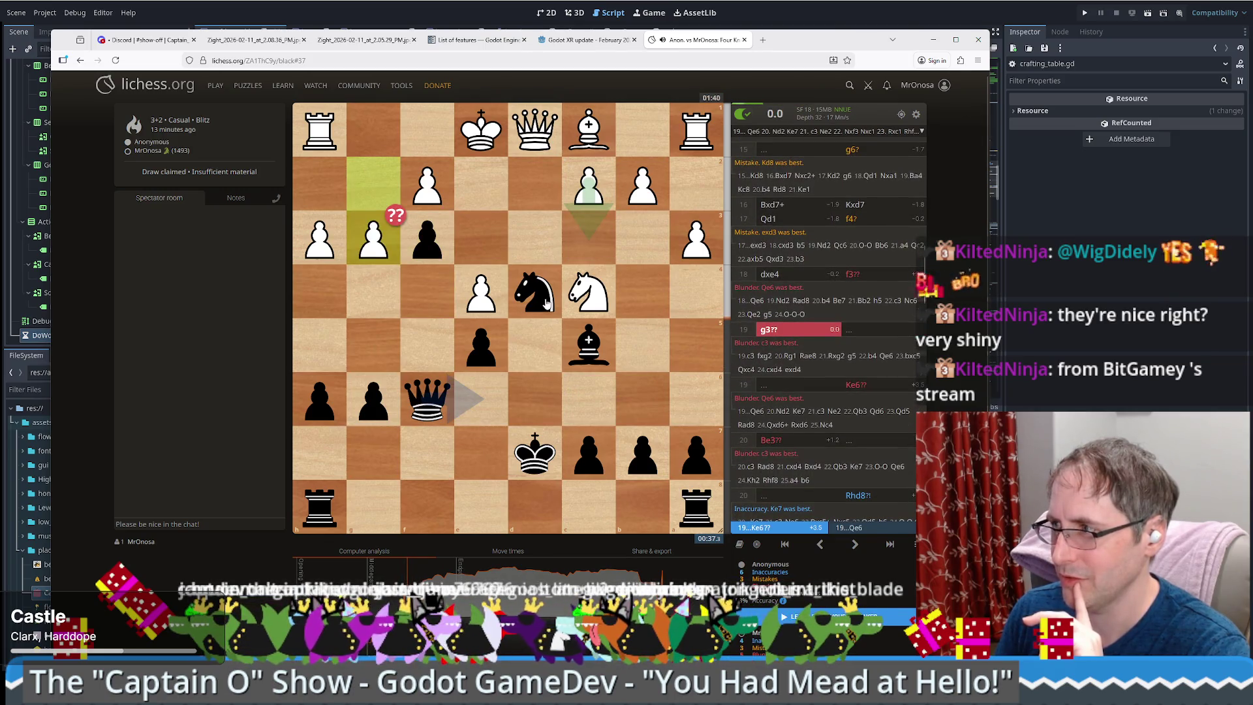
scroll(547, 304, "up", 1)
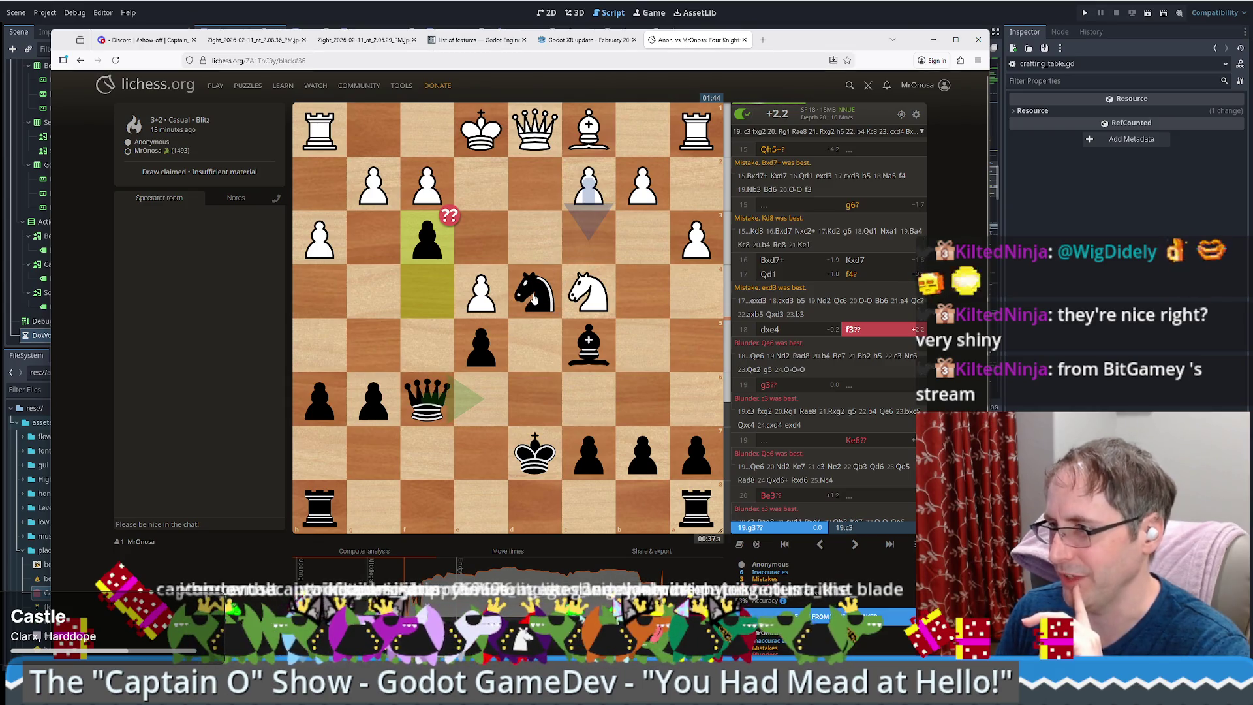
scroll(534, 298, "down", 3)
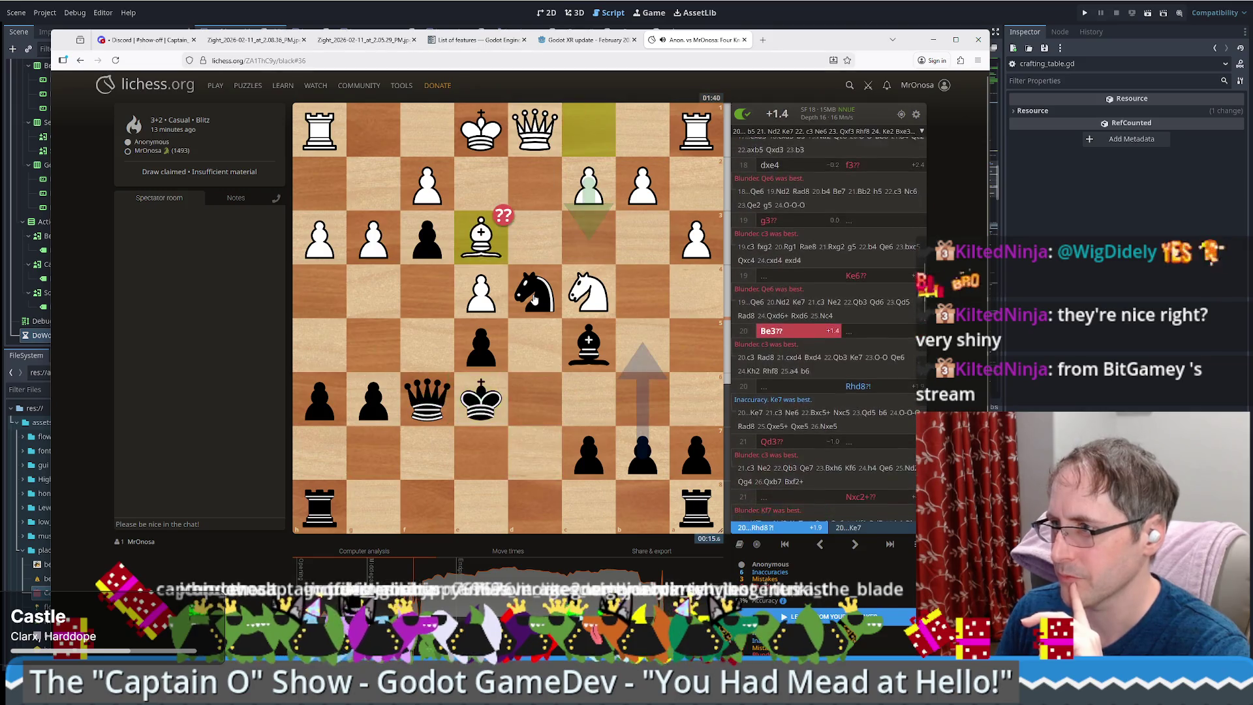
scroll(534, 299, "down", 1)
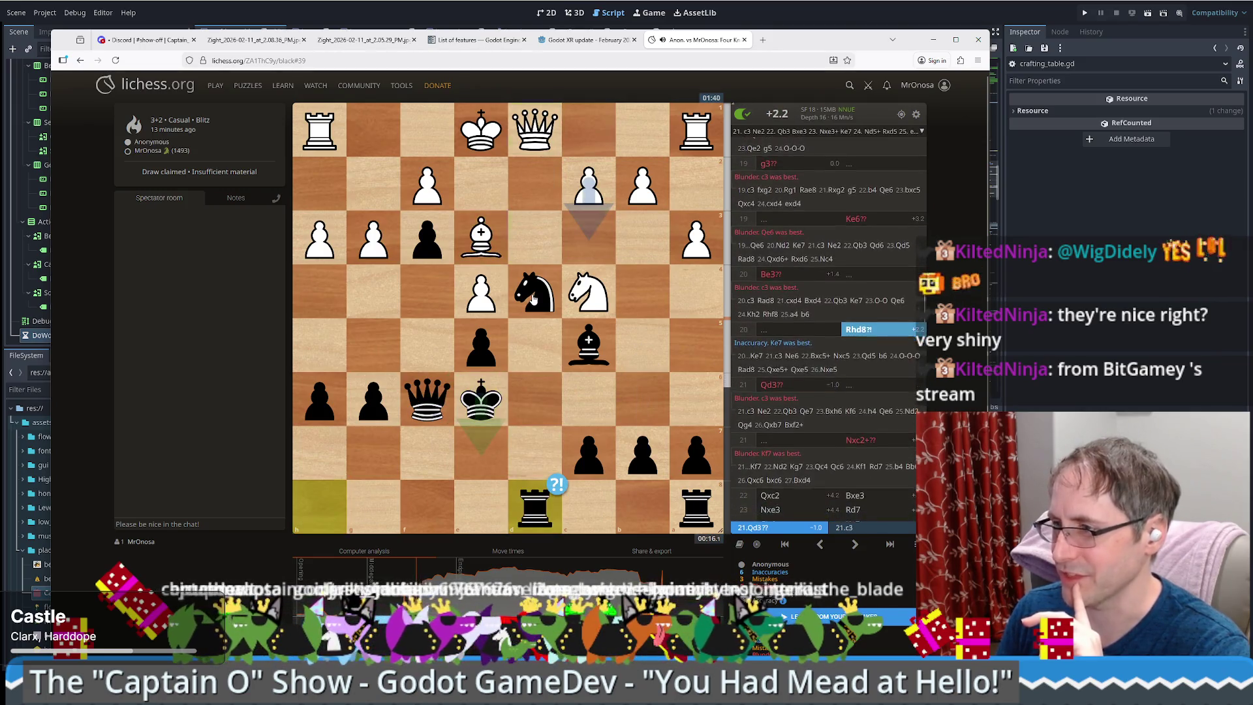
scroll(534, 298, "down", 1)
scroll(534, 298, "down", 1)
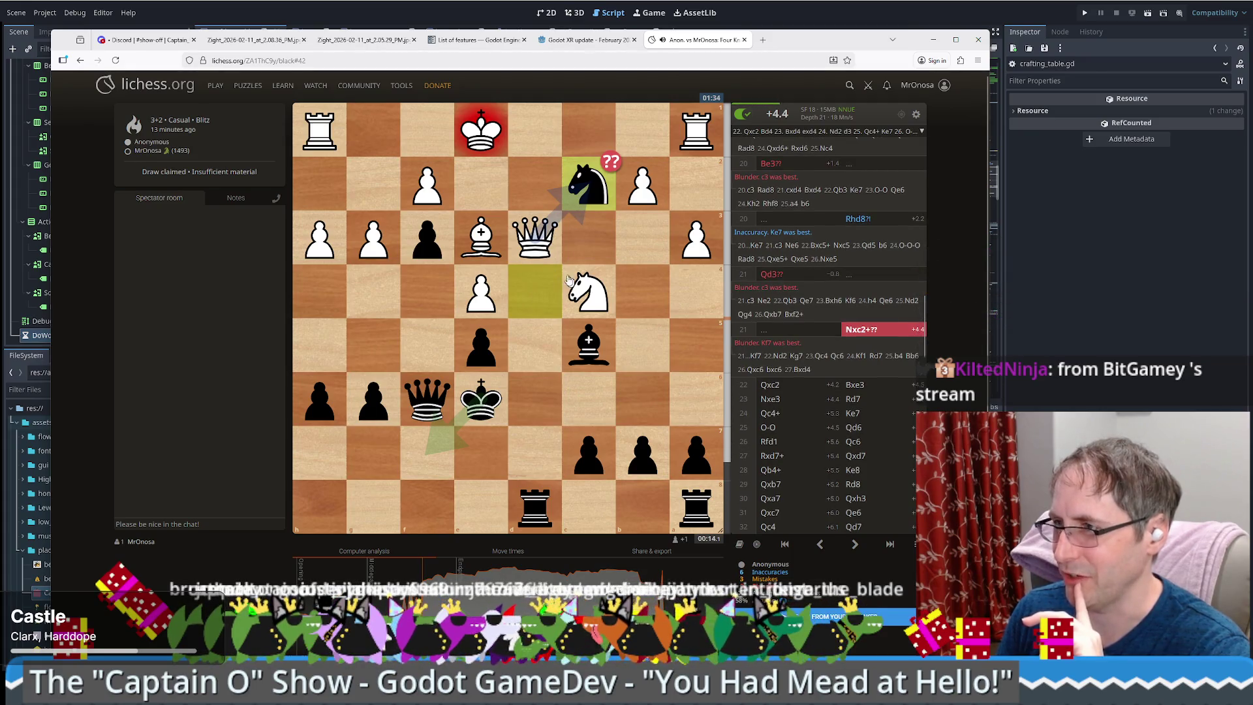
scroll(555, 274, "down", 1)
- Advance to 30.Qxa7, then close the lichess tab and return to Godot's crafting_table.gd
scroll(555, 273, "down", 1)
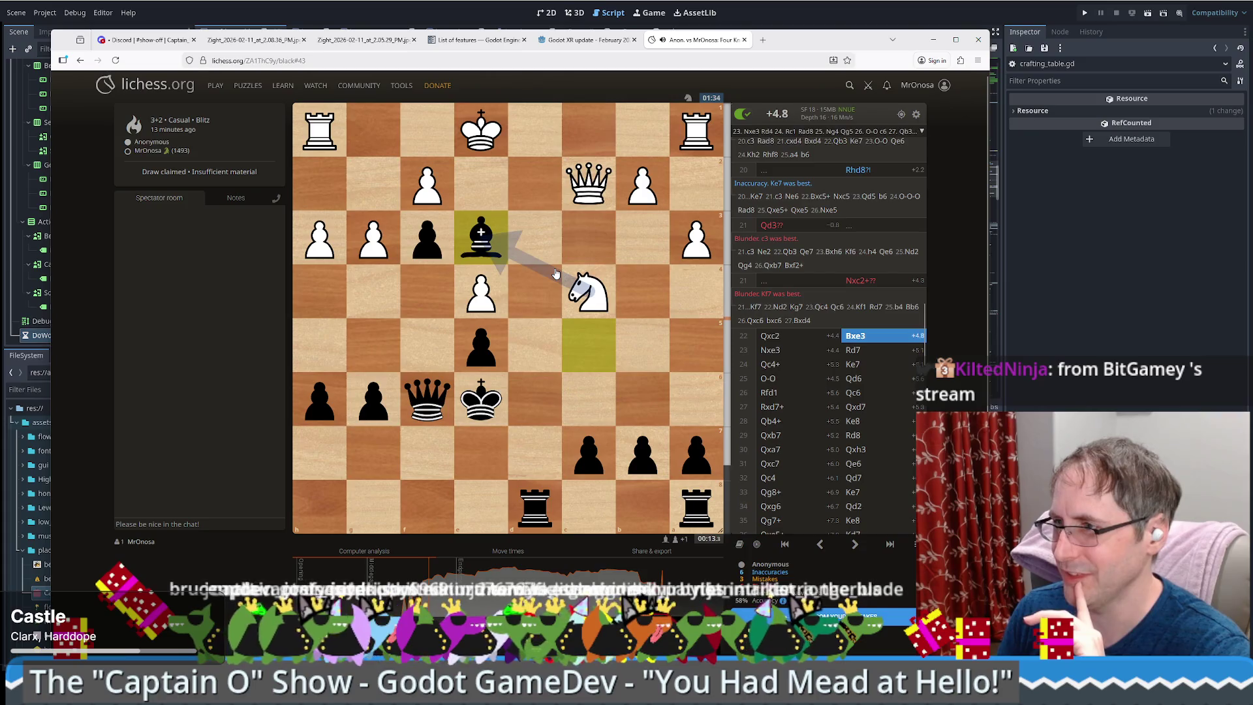
scroll(556, 273, "down", 1)
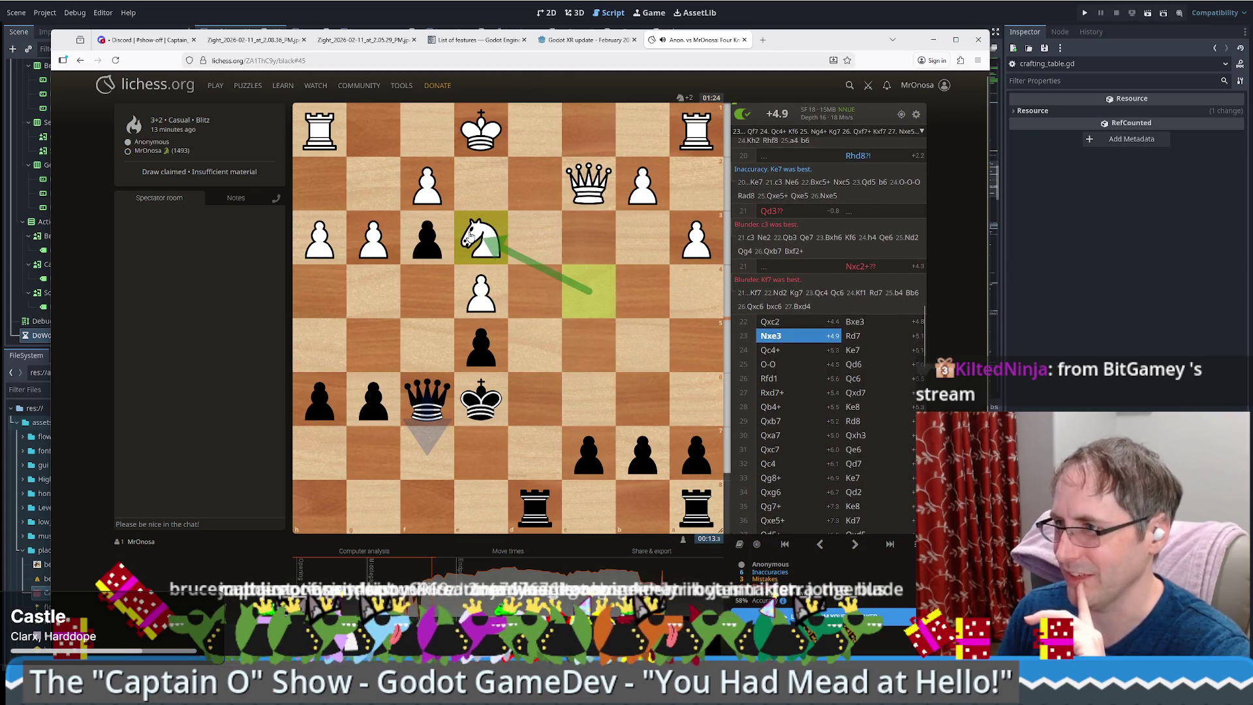
scroll(577, 336, "down", 10)
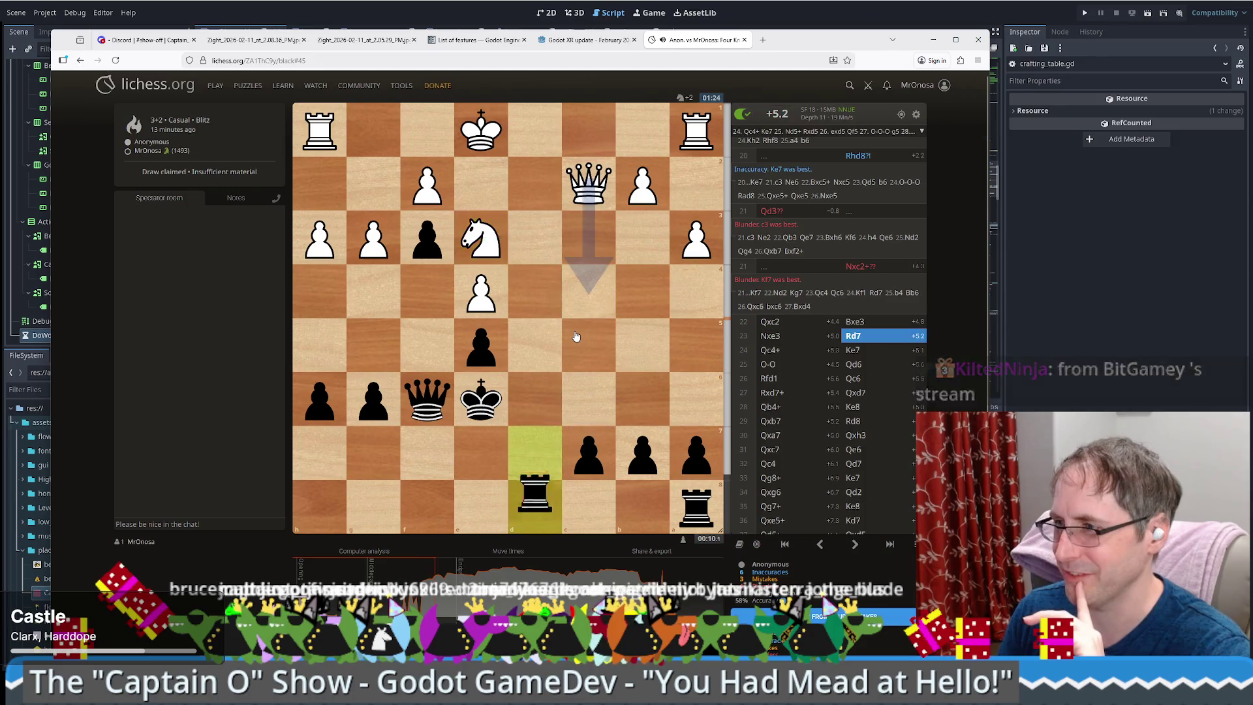
scroll(581, 344, "down", 4)
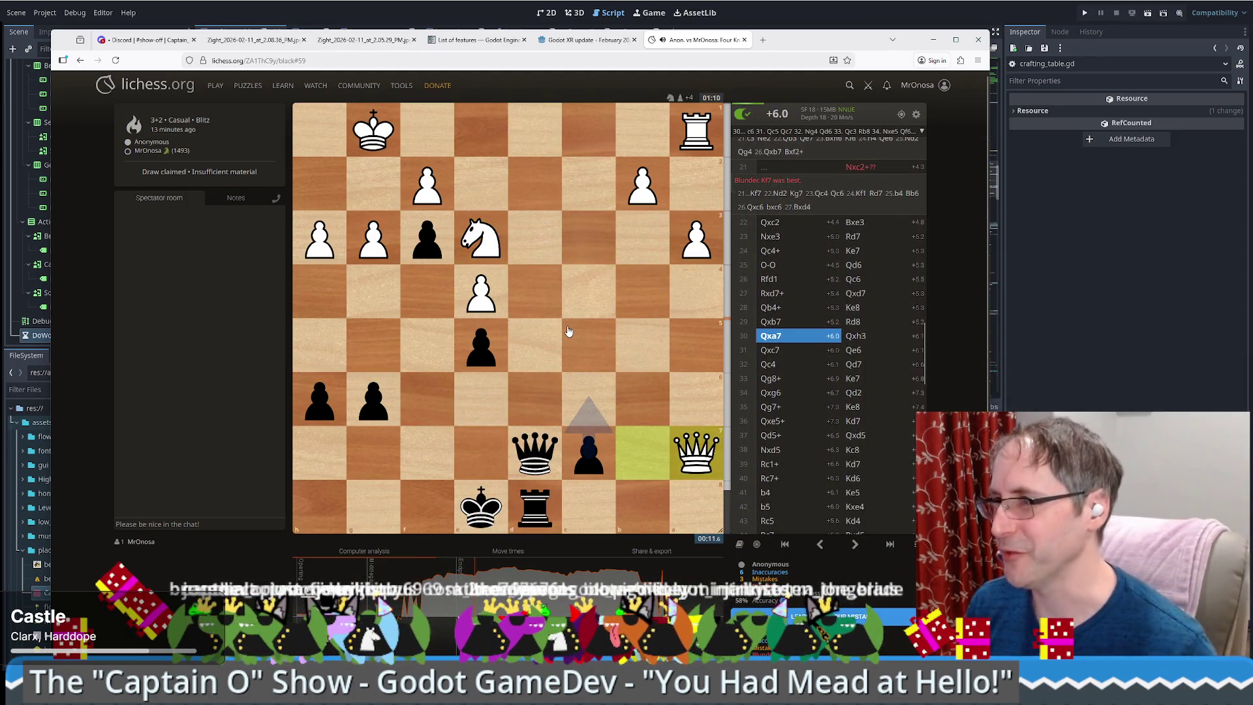
middle_click(719, 42)
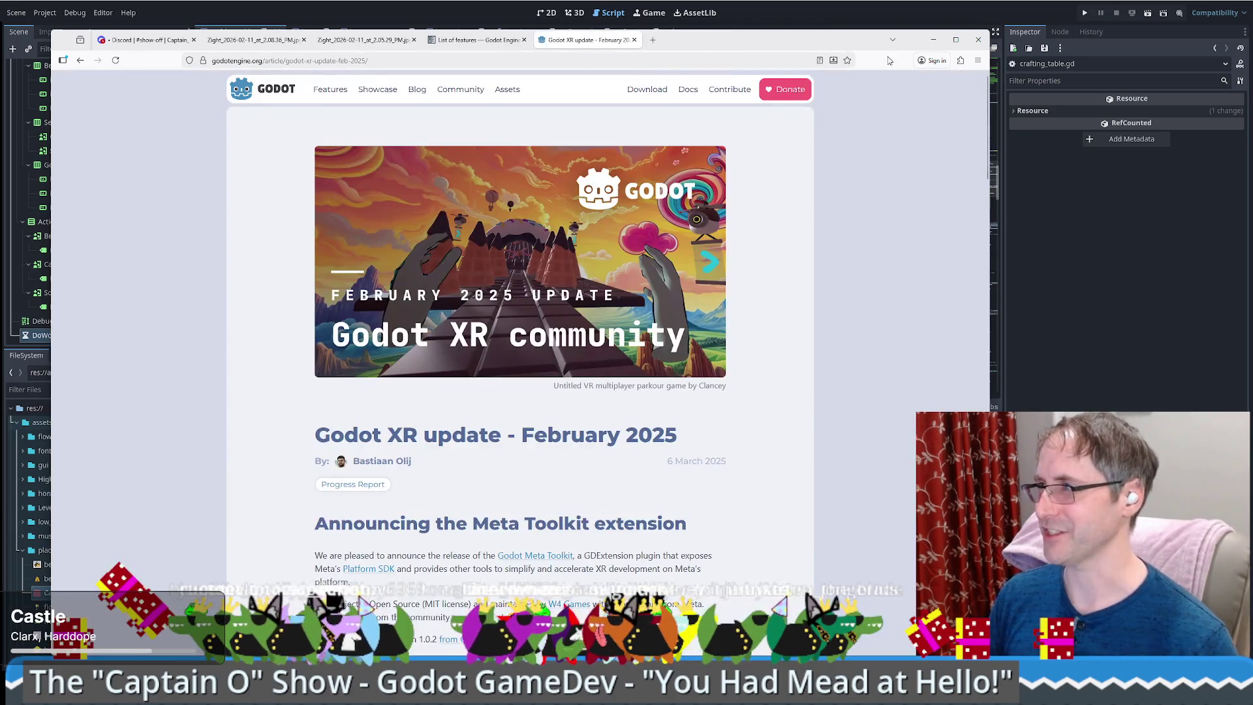
left_click(938, 41)
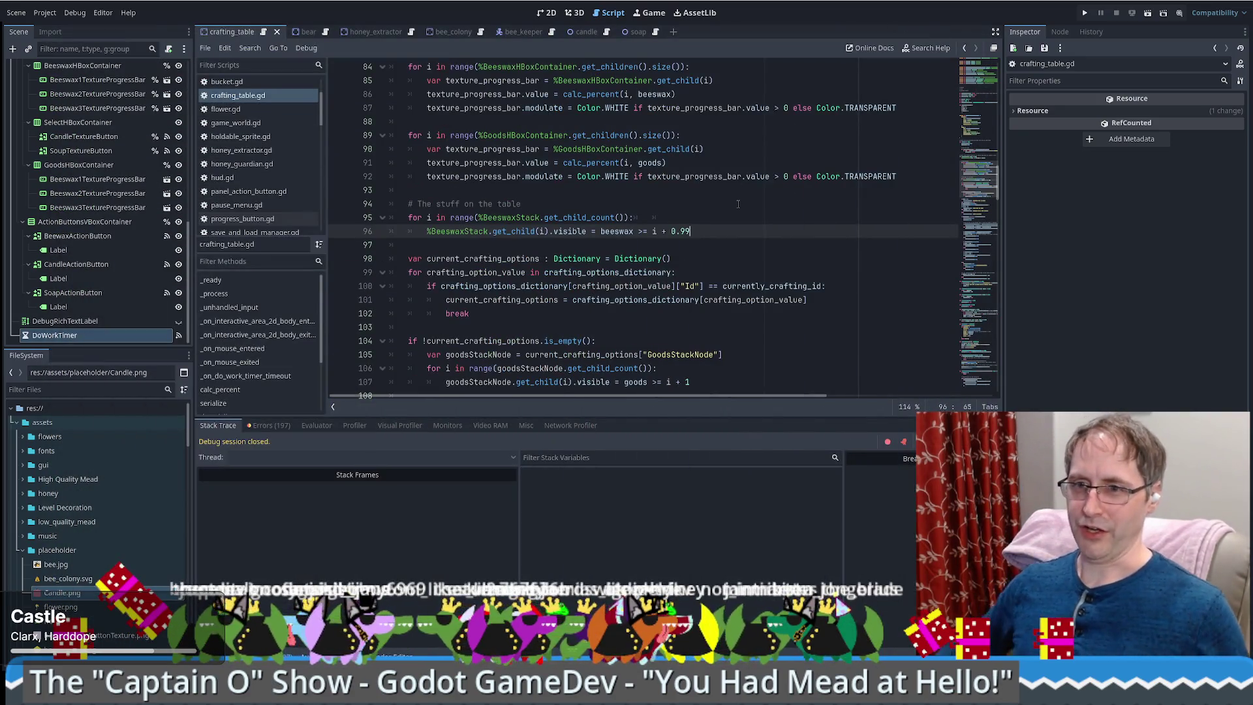